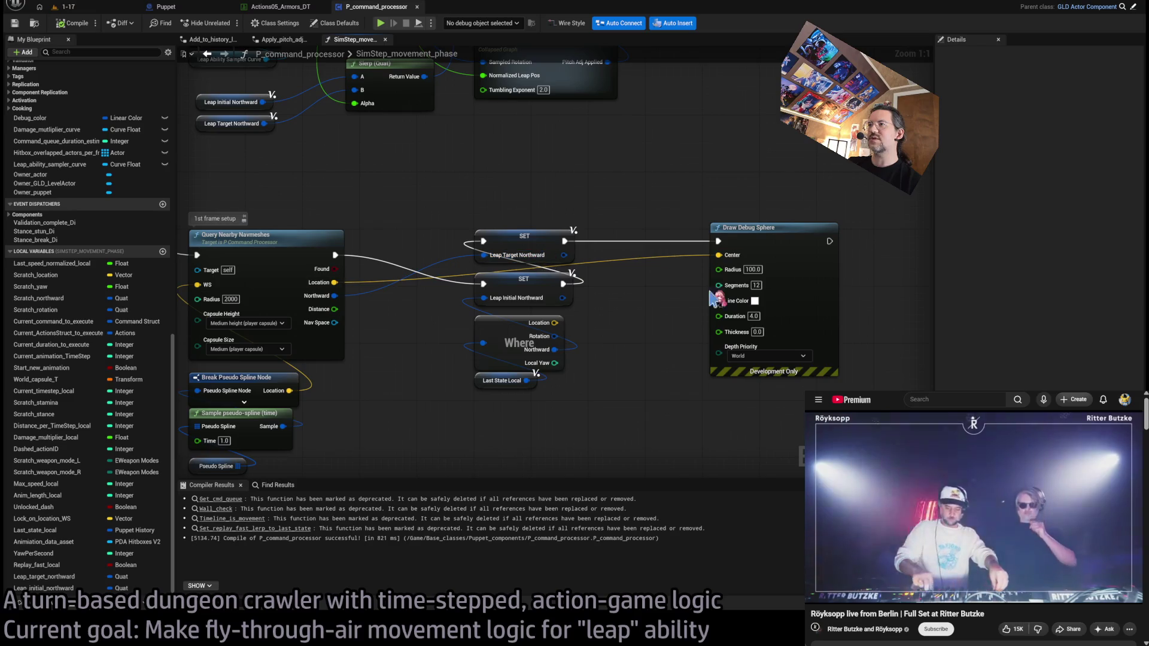
Step: Survey the leap graph's nodes and inspect the Scratch_northward variable on its SET node
{"action": "left_click_drag", "start_coordinate": [661, 272], "coordinate": [590, 297]}
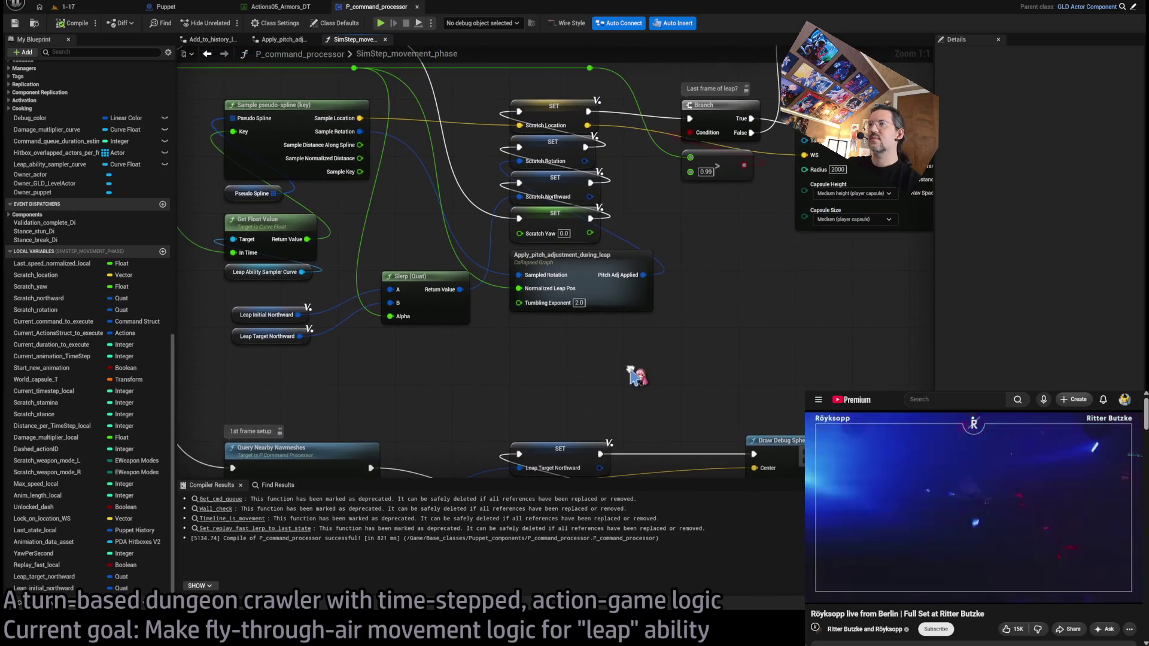
{"action": "left_click_drag", "start_coordinate": [421, 308], "coordinate": [308, 205]}
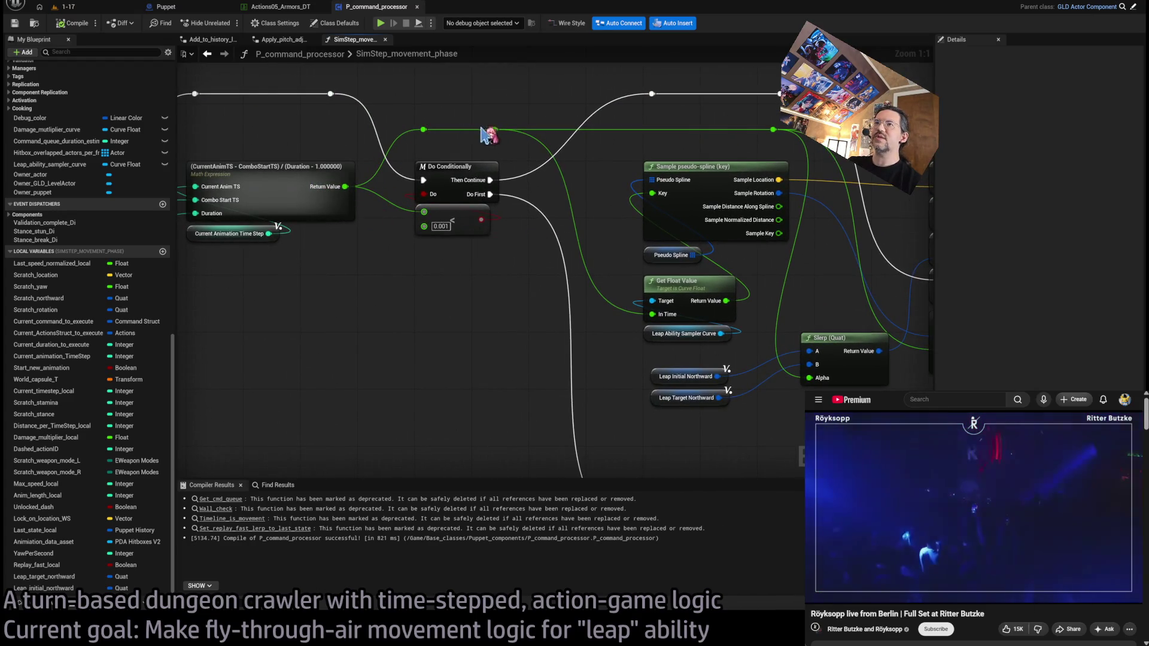
{"action": "left_click_drag", "start_coordinate": [367, 173], "coordinate": [608, 117]}
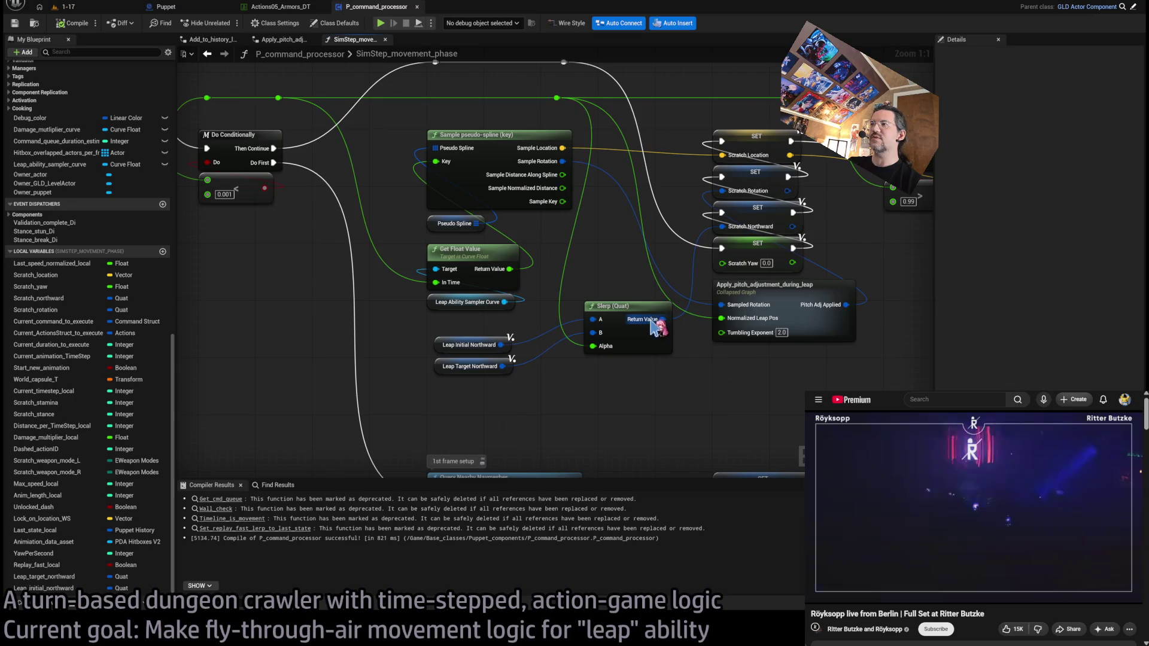
{"action": "mouse_move", "coordinate": [767, 229]}
{"action": "left_mouse_down"}
{"action": "mouse_move", "coordinate": [575, 260]}
{"action": "mouse_move", "coordinate": [785, 308]}
{"action": "left_mouse_up"}
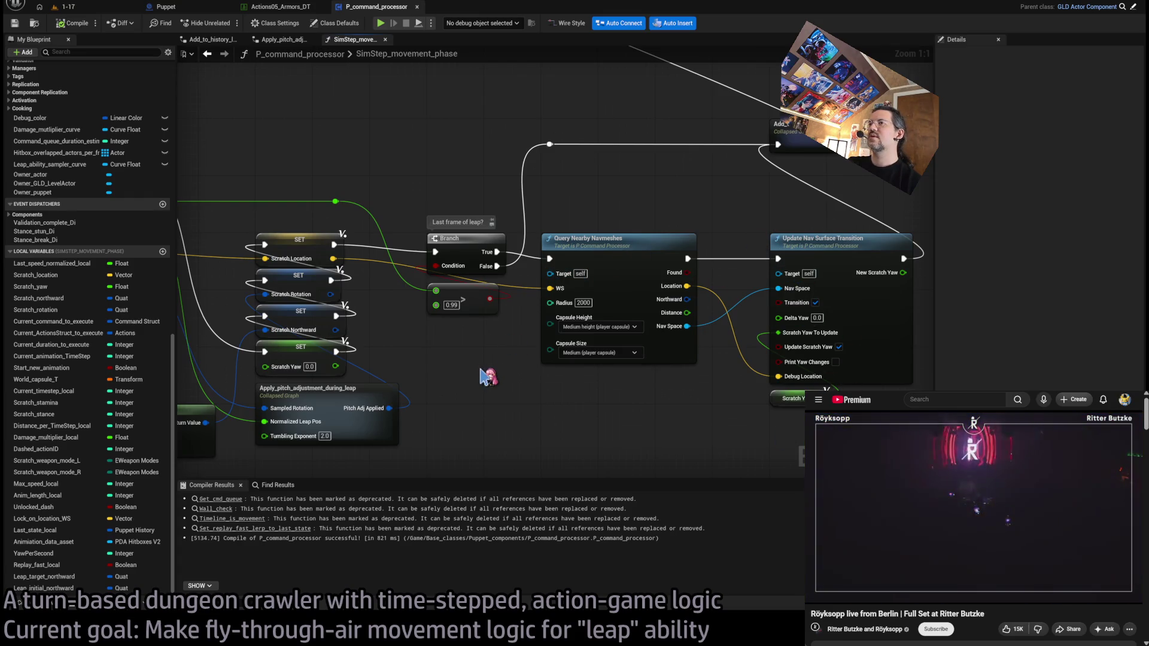
{"action": "left_click_drag", "start_coordinate": [487, 376], "coordinate": [474, 417]}
{"action": "scroll", "coordinate": [472, 416], "scroll_direction": "down", "scroll_amount": 2}
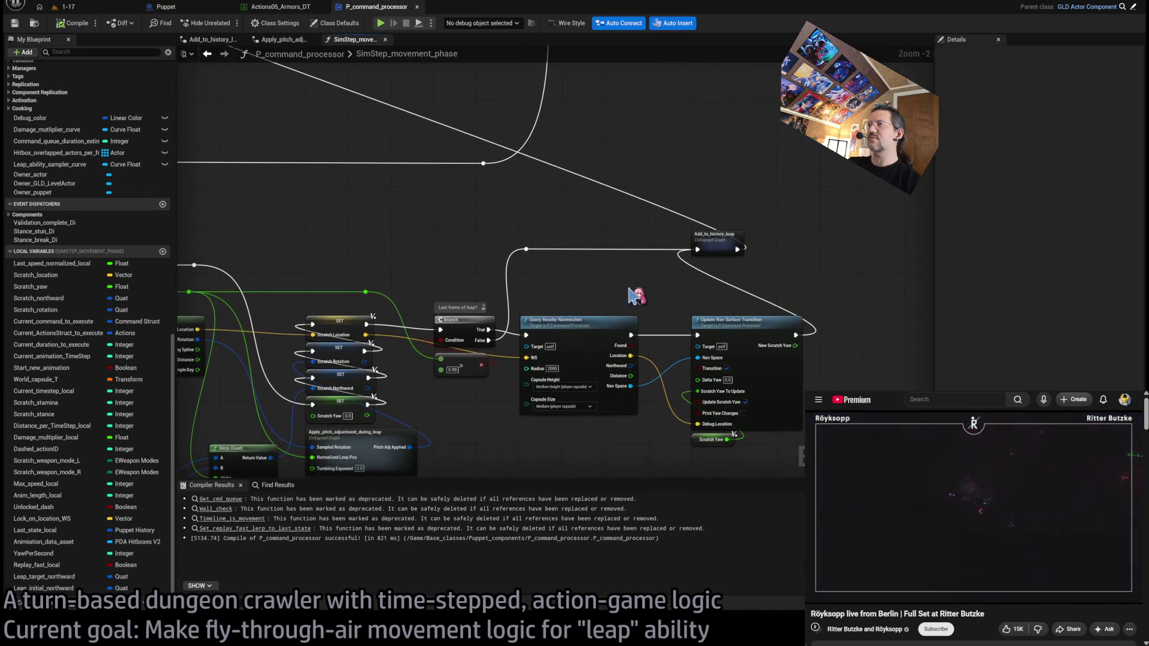
{"action": "left_click", "coordinate": [366, 357]}
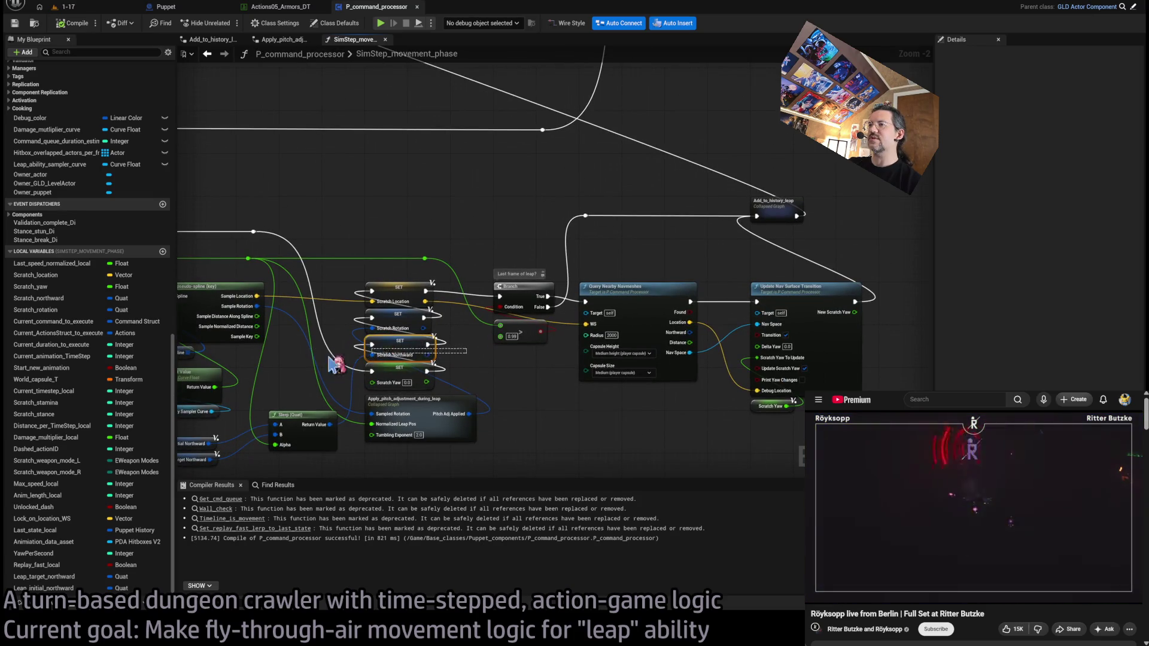
{"action": "left_click", "coordinate": [383, 366]}
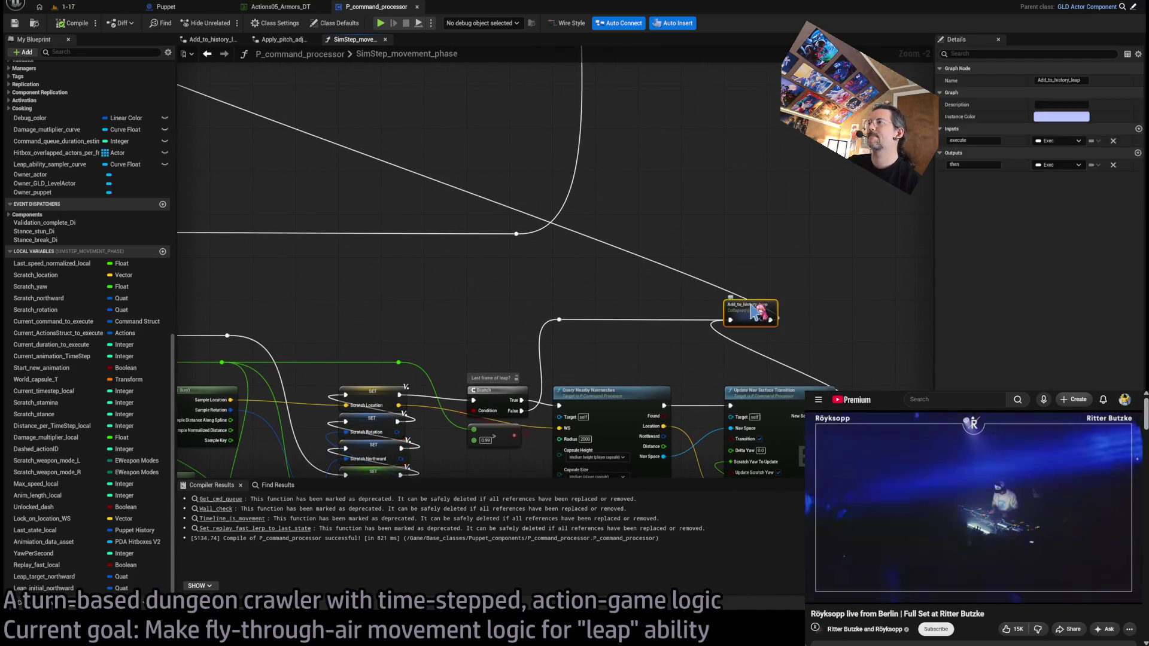
Step: Check the Inputs and Make History Where nodes inside Add_to_history_leap, then return to SimStep_movement_phase
{"action": "double_click", "coordinate": [746, 304]}
{"action": "left_click_drag", "start_coordinate": [622, 286], "coordinate": [562, 295]}
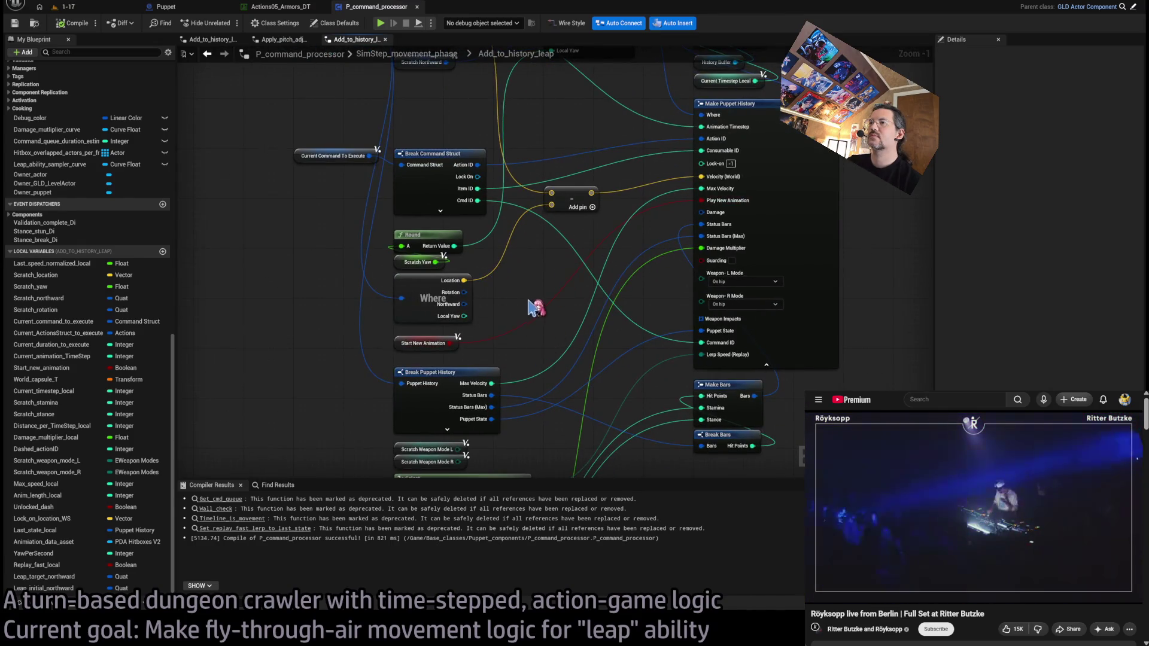
{"action": "scroll", "coordinate": [527, 276], "scroll_direction": "down", "scroll_amount": 1}
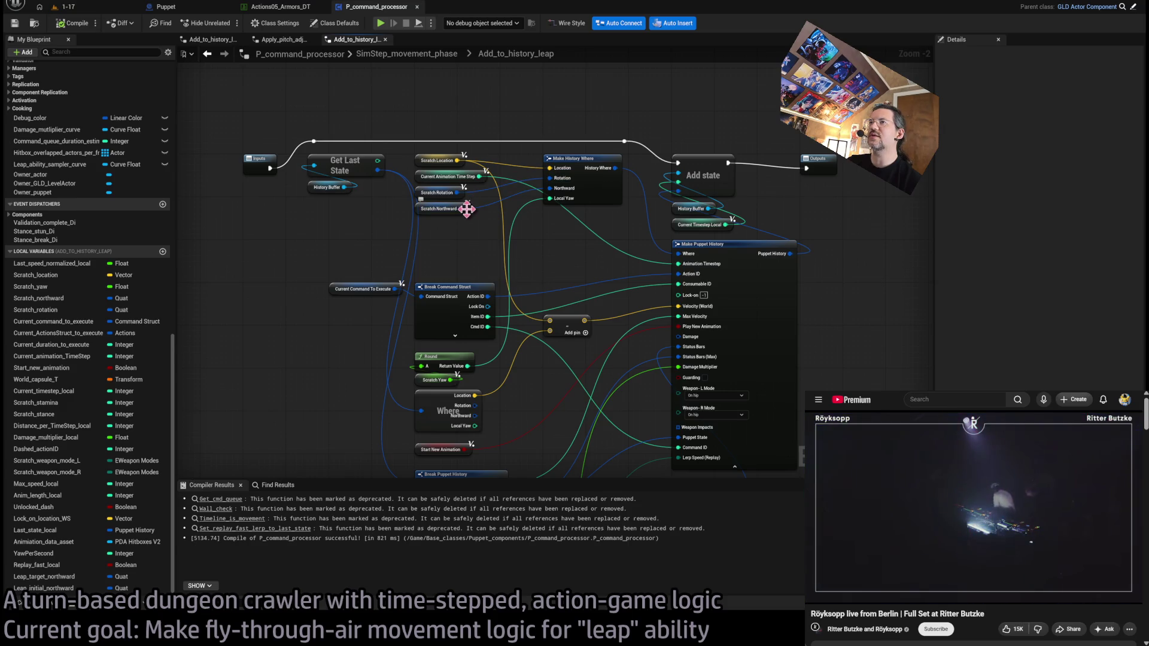
{"action": "left_click", "coordinate": [406, 54]}
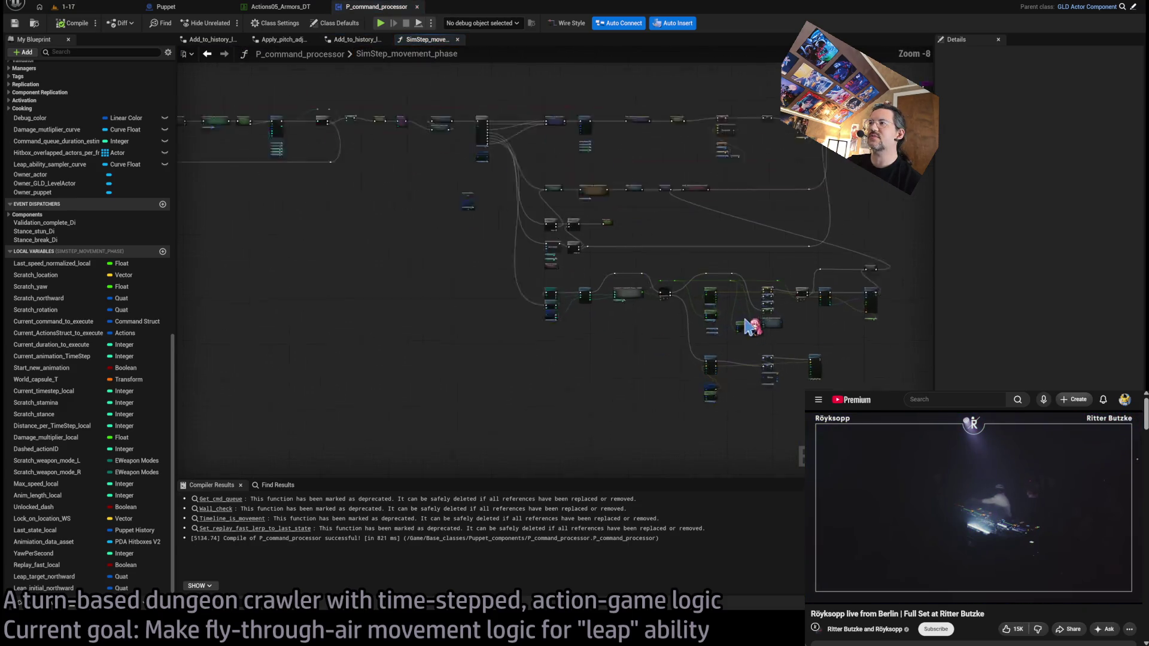
Step: Wire Leap Target Northward into the Slerp (Quat) A pin instead of Leap Initial Northward
{"action": "scroll", "coordinate": [525, 320], "scroll_direction": "up", "scroll_amount": 7}
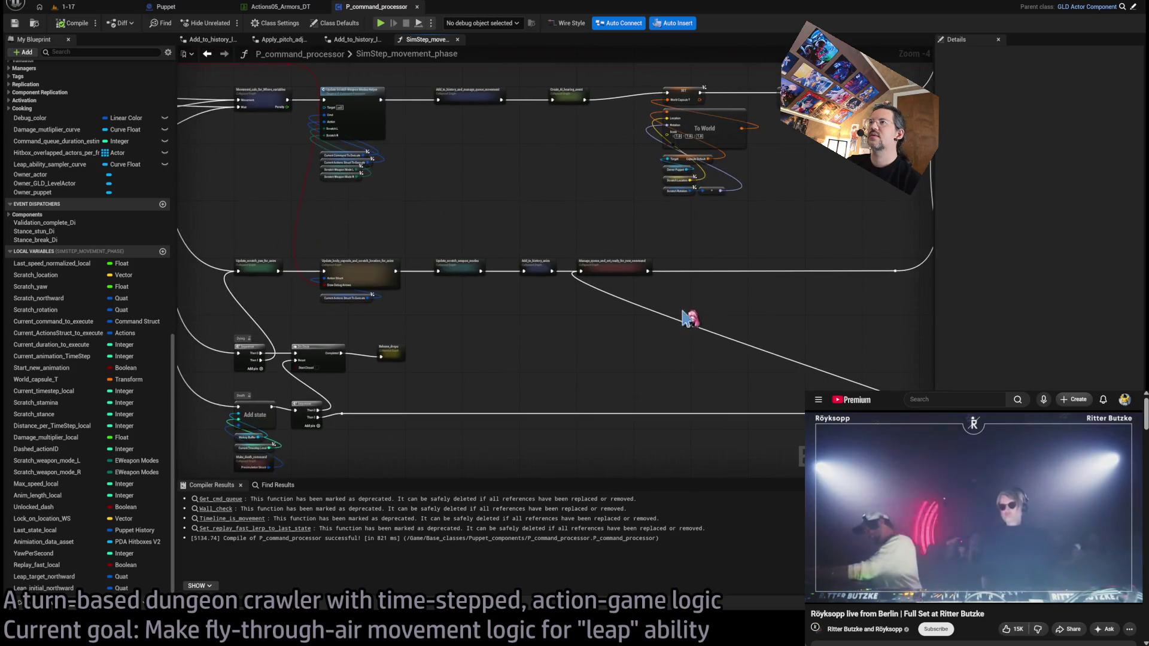
{"action": "scroll", "coordinate": [630, 290], "scroll_direction": "down", "scroll_amount": 6}
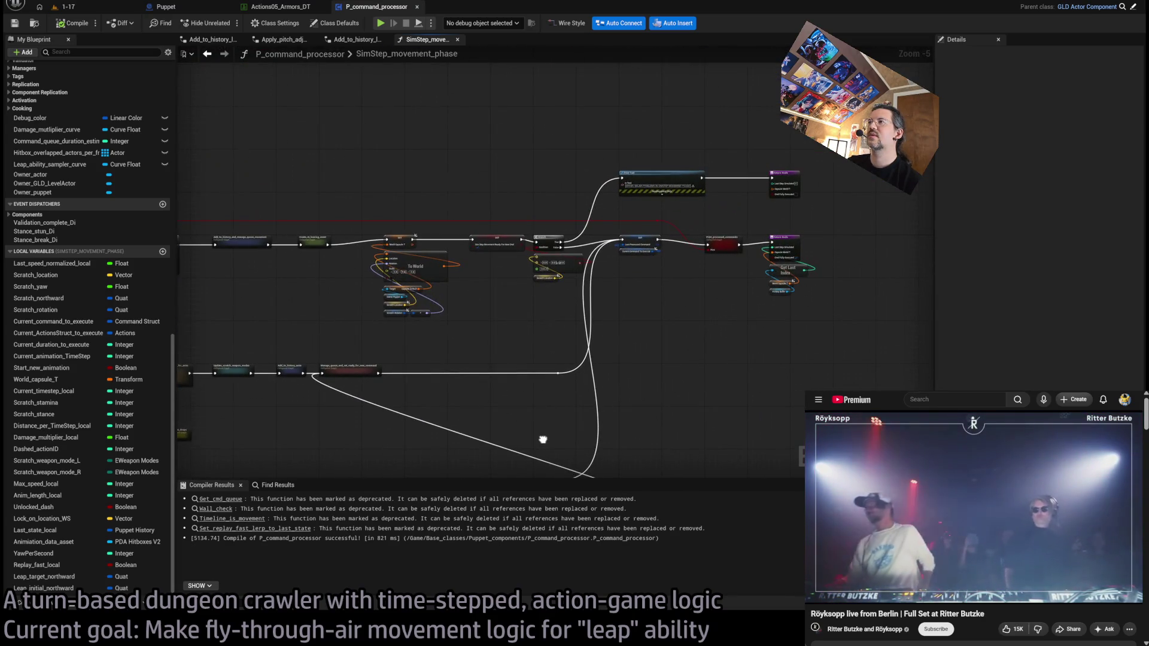
{"action": "scroll", "coordinate": [543, 273], "scroll_direction": "up", "scroll_amount": 5}
{"action": "scroll", "coordinate": [551, 297], "scroll_direction": "down", "scroll_amount": 5}
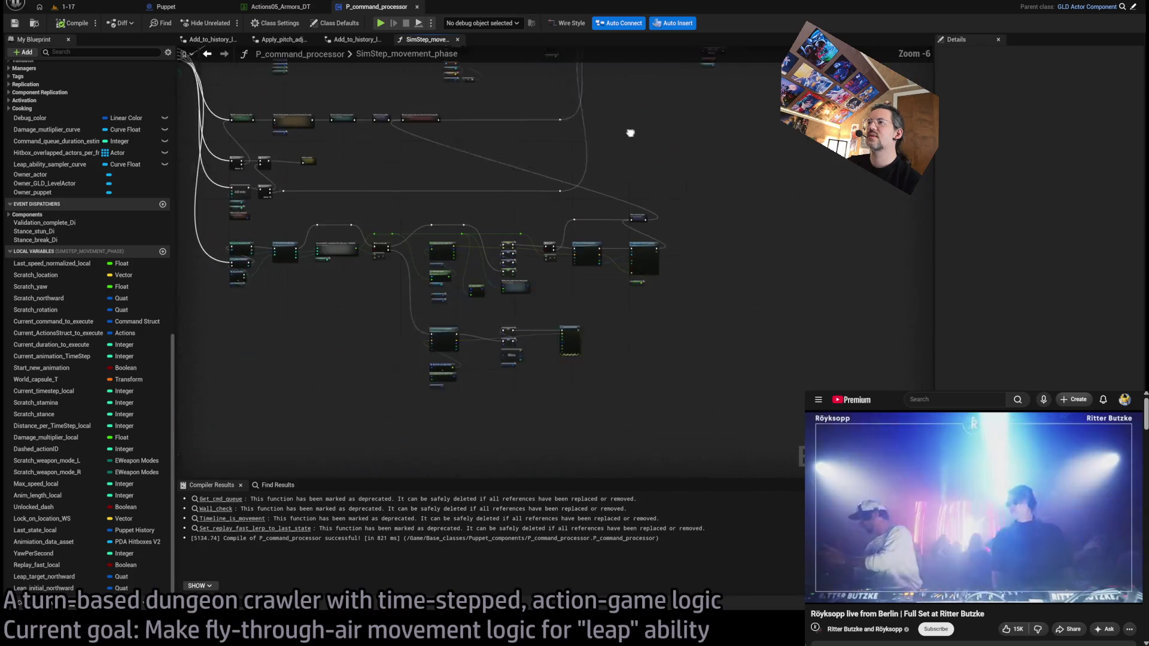
{"action": "scroll", "coordinate": [694, 335], "scroll_direction": "up", "scroll_amount": 5}
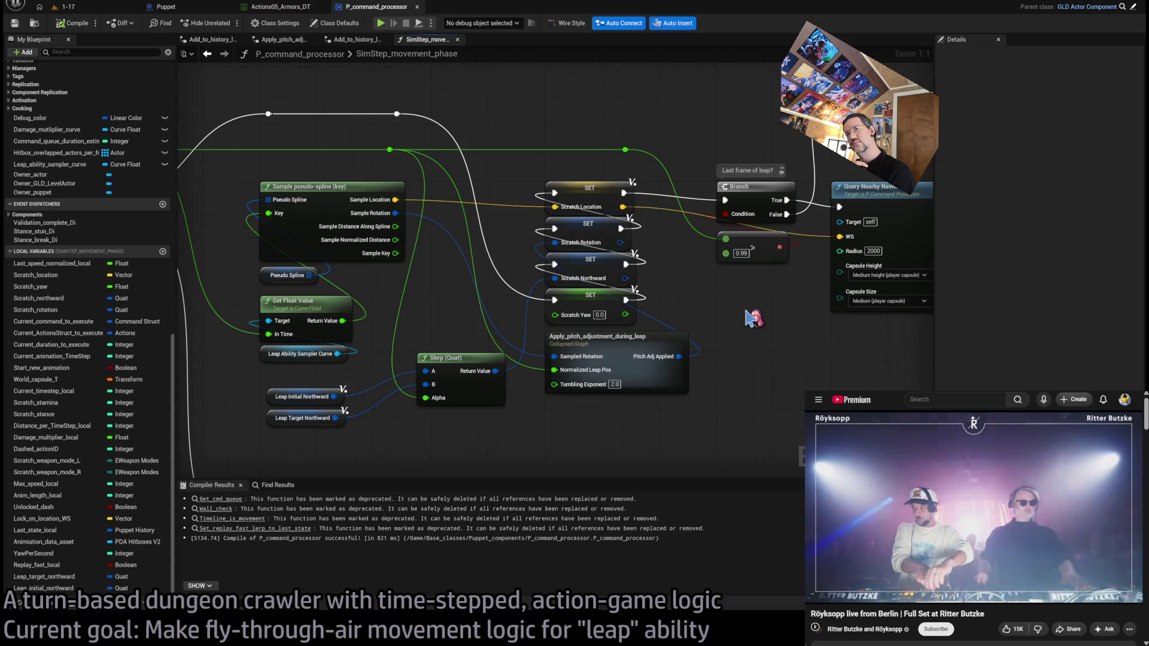
{"action": "left_click_drag", "start_coordinate": [335, 417], "coordinate": [445, 382]}
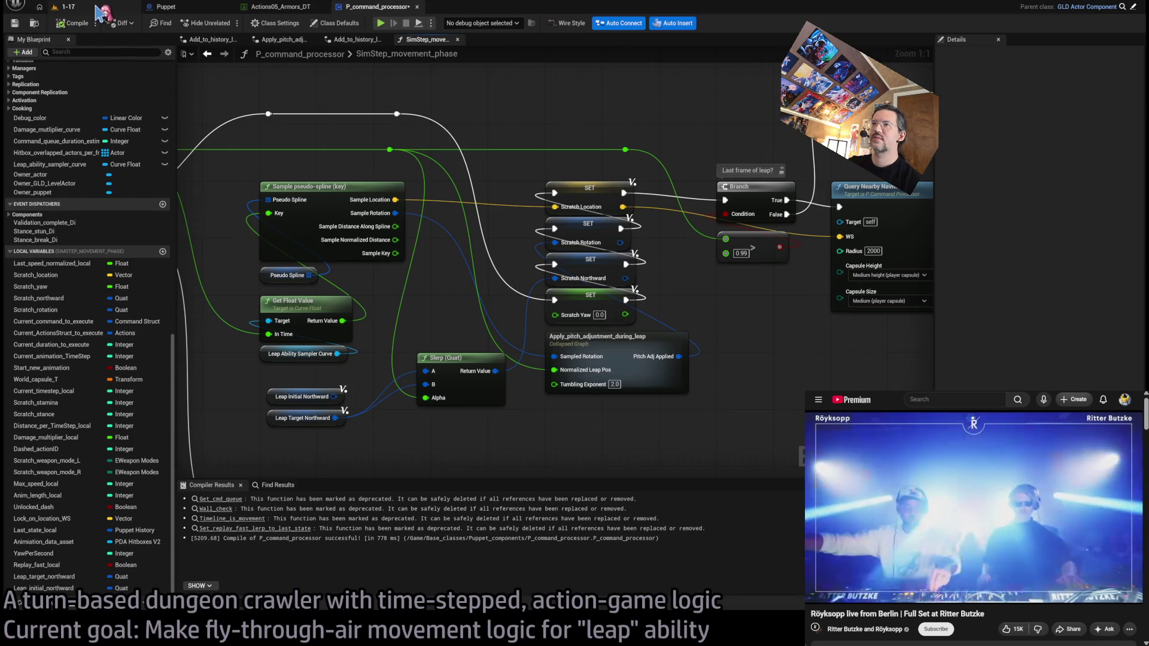
{"action": "left_click_drag", "start_coordinate": [242, 127], "coordinate": [357, 146]}
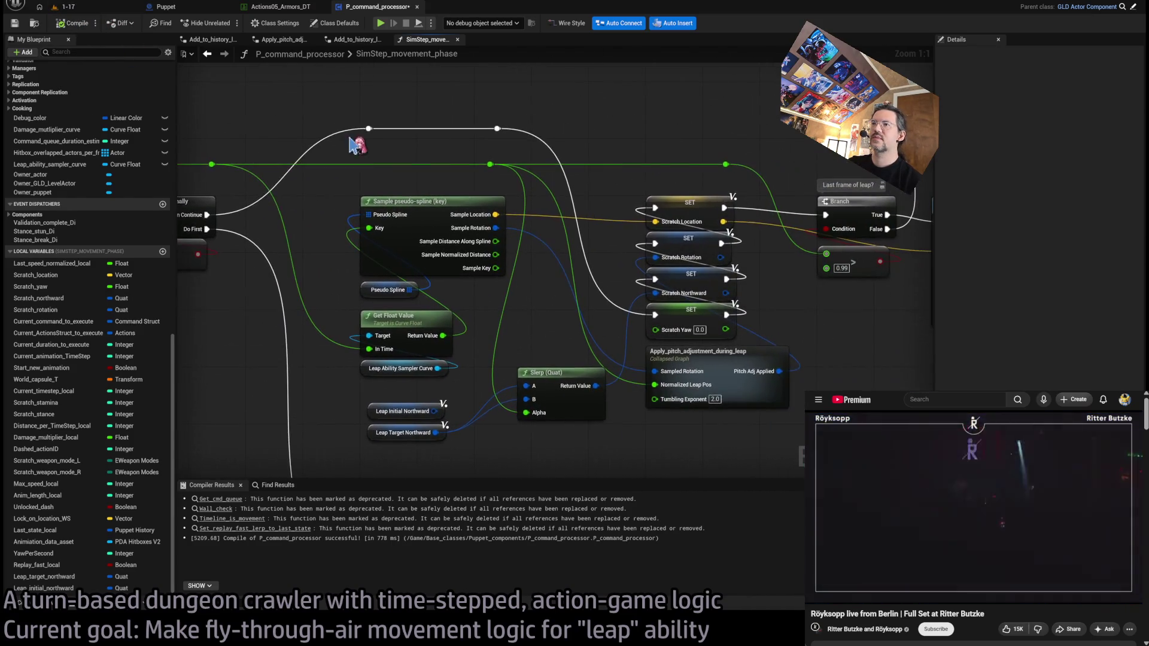
Step: Play level 1-17, launch the leap with Go!, replay it three times, then stop the session
{"action": "left_click", "coordinate": [99, 8]}
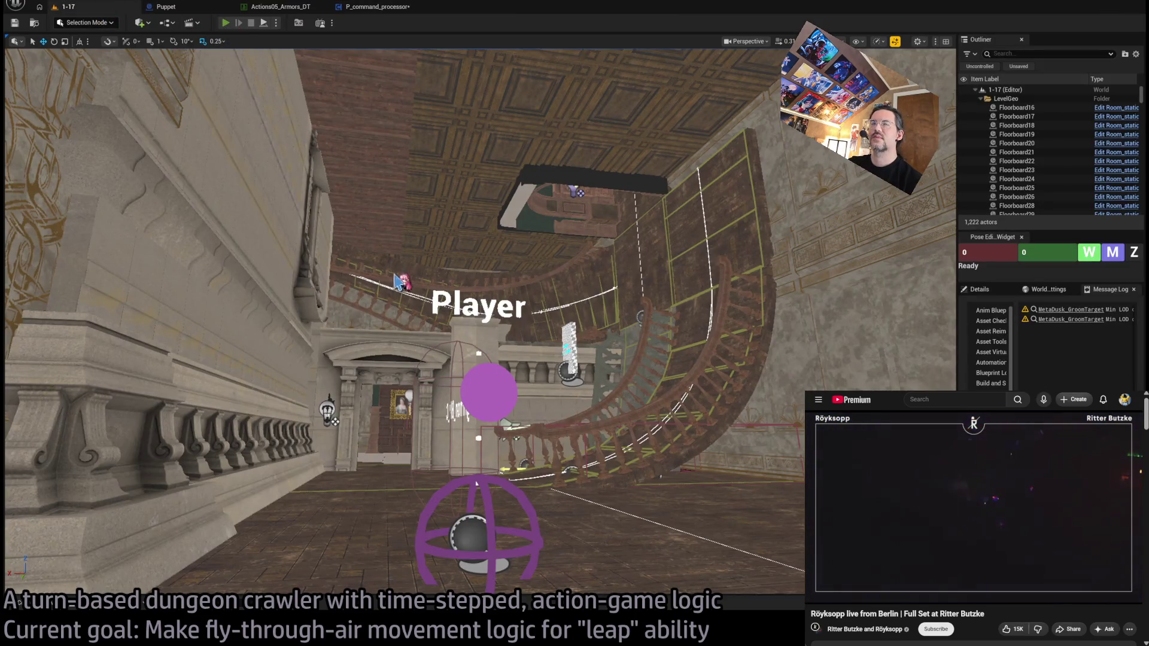
{"action": "key", "text": "alt+p"}
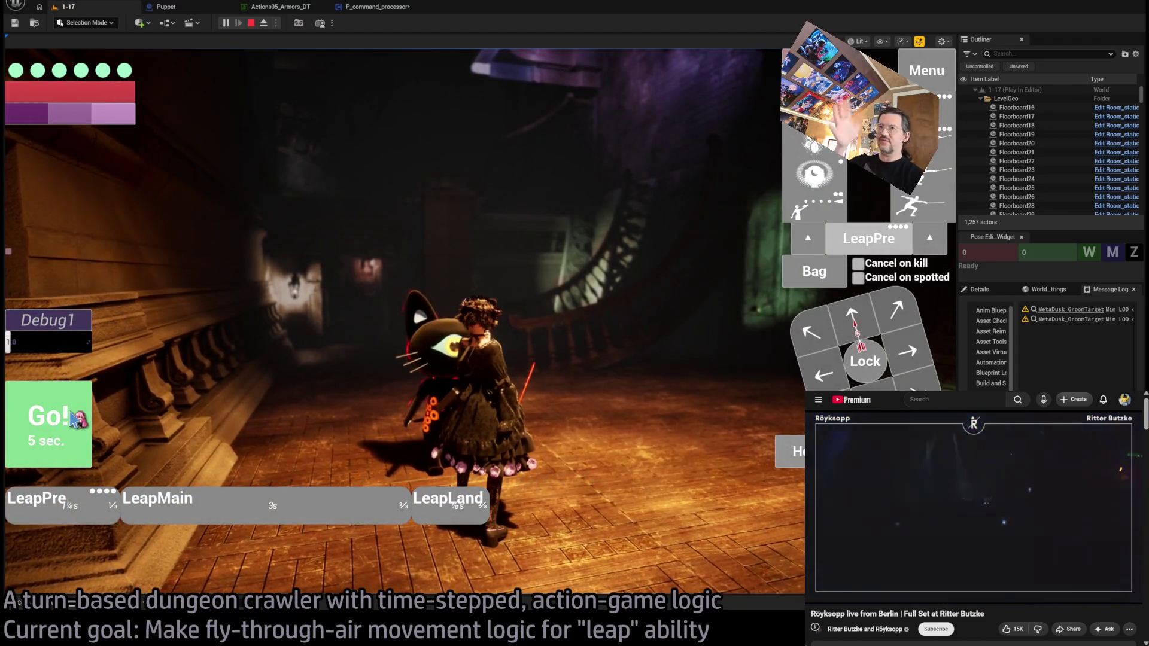
{"action": "left_click", "coordinate": [74, 420]}
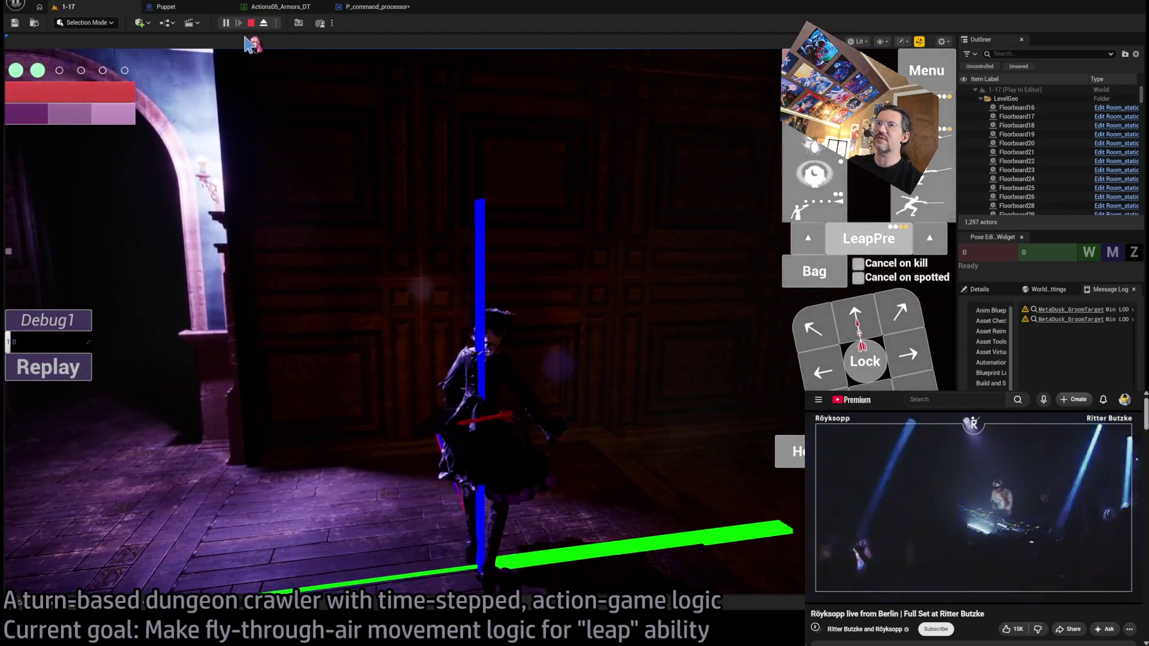
{"action": "left_click", "coordinate": [81, 366]}
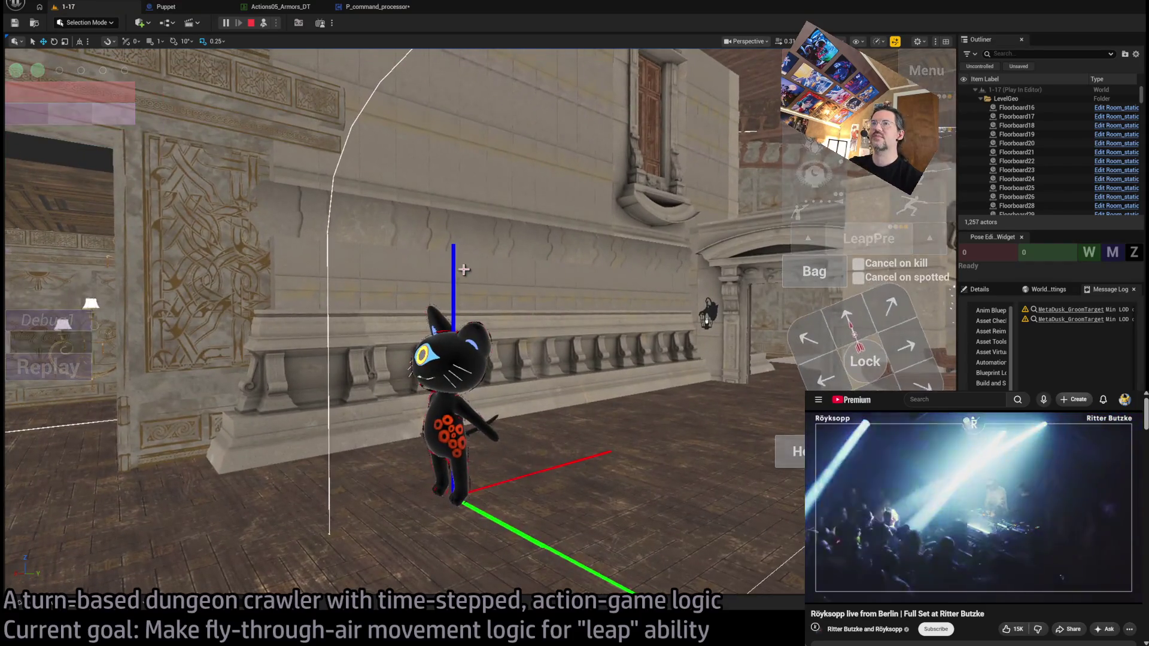
{"action": "left_click", "coordinate": [63, 366]}
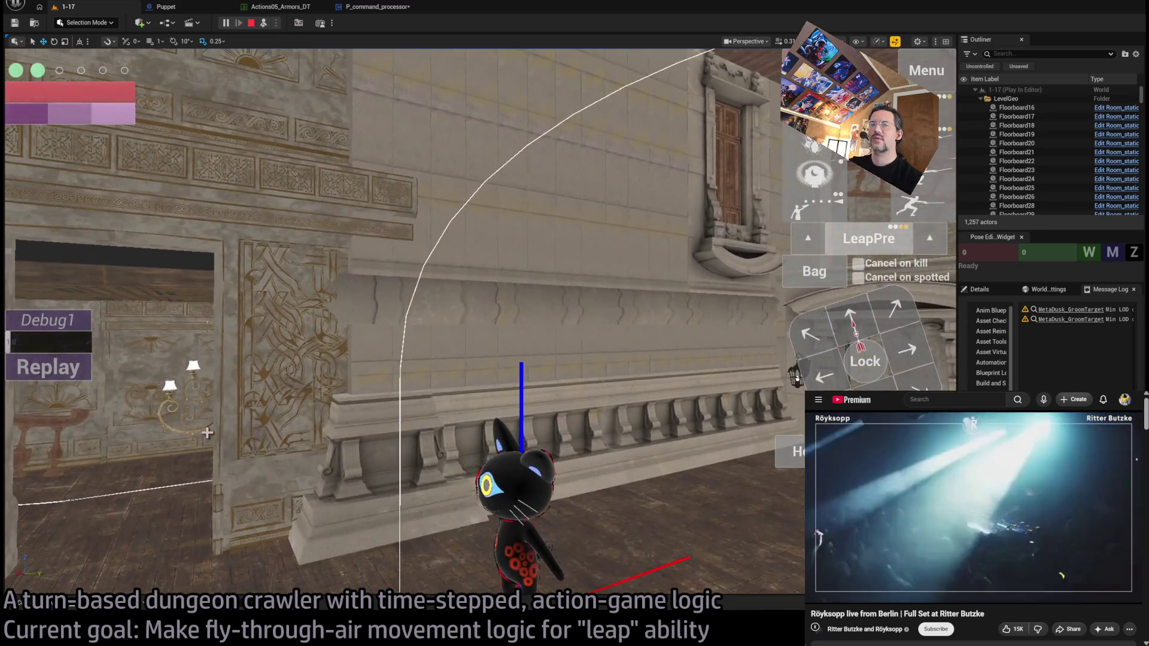
{"action": "left_click", "coordinate": [82, 367]}
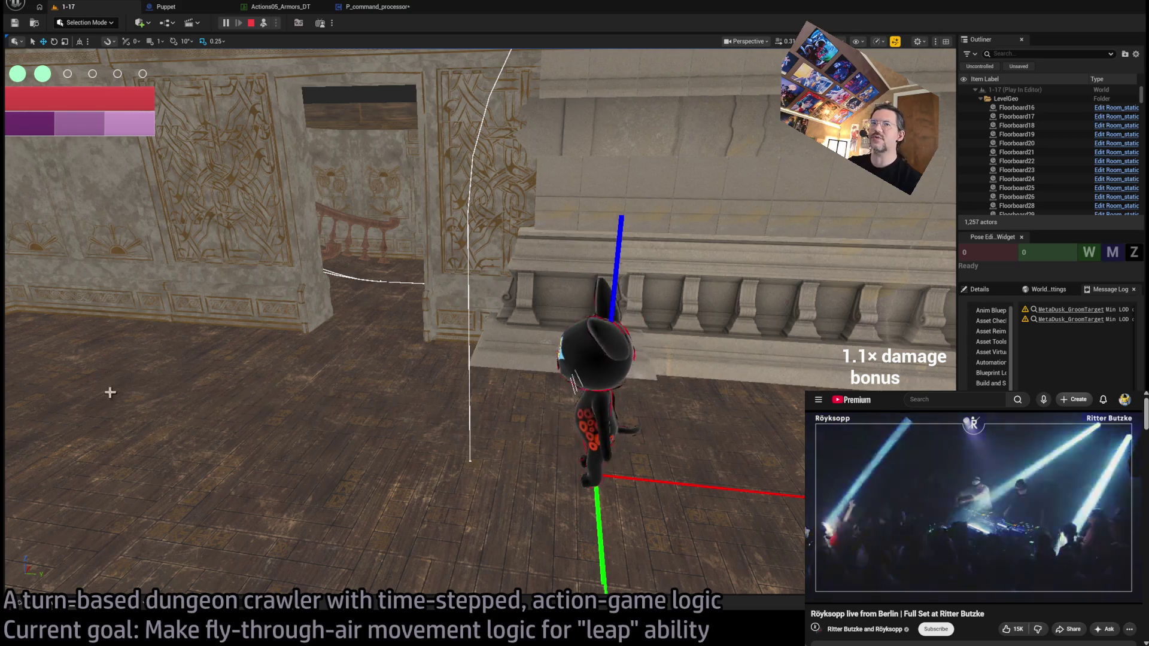
{"action": "key", "text": "Escape"}
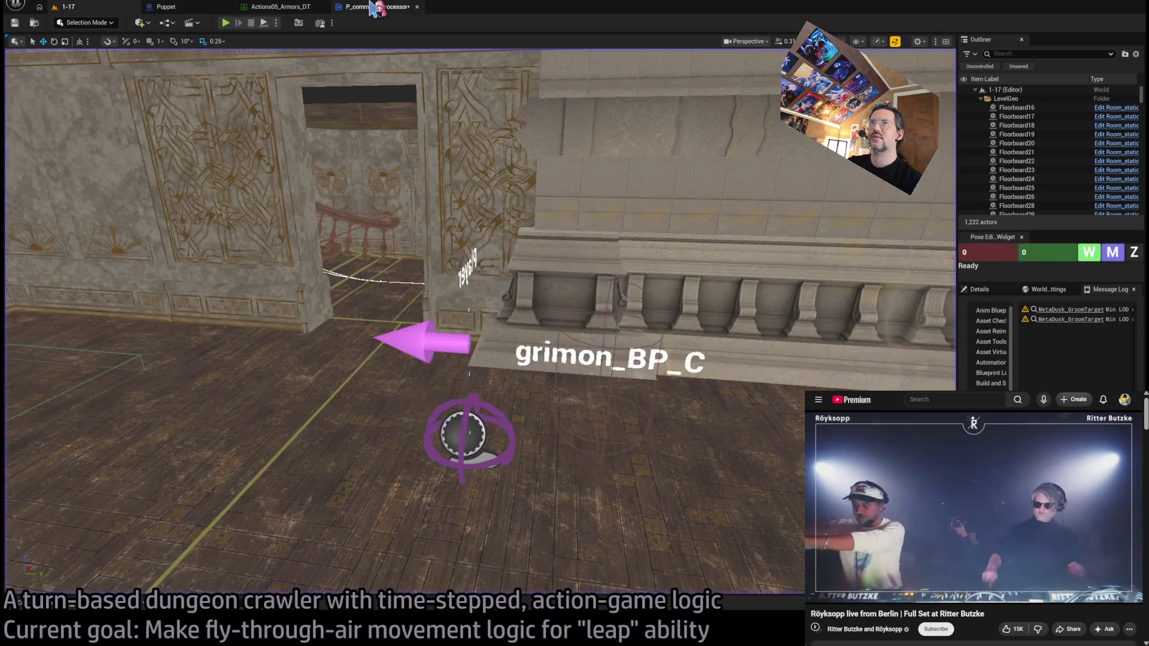
Step: Back in P_command_processor, bring the whole Draw Debug Sphere node into view
{"action": "left_click", "coordinate": [376, 7]}
{"action": "left_click_drag", "start_coordinate": [554, 324], "coordinate": [543, 306]}
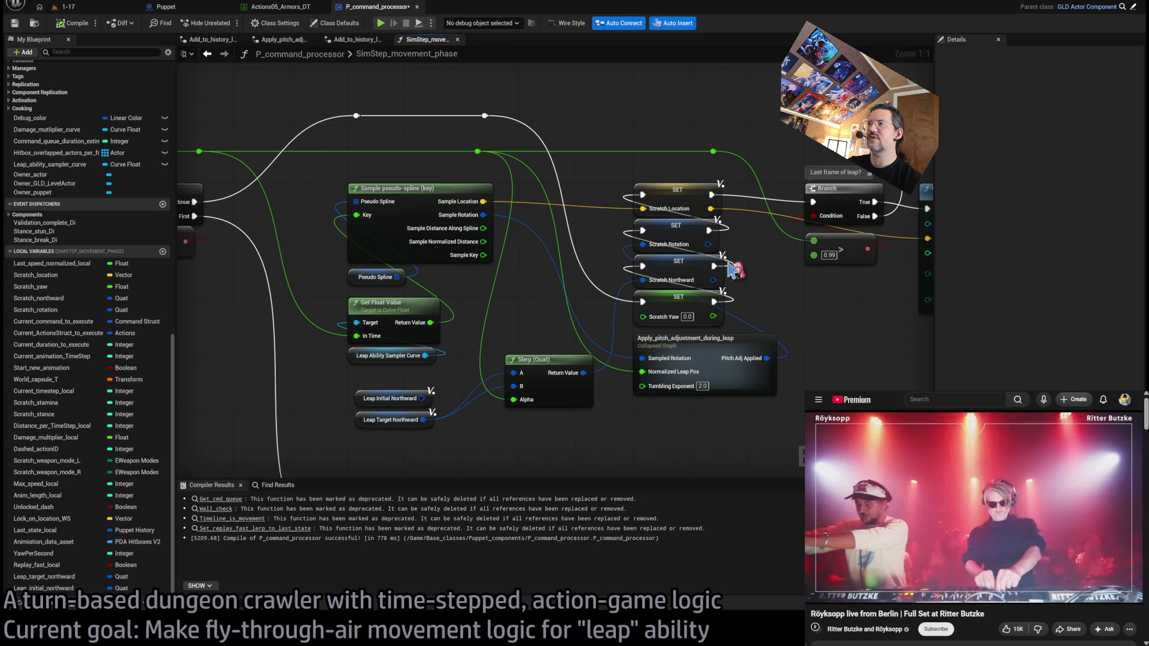
{"action": "scroll", "coordinate": [789, 287], "scroll_direction": "down", "scroll_amount": 2}
{"action": "left_click_drag", "start_coordinate": [425, 235], "coordinate": [445, 305]}
{"action": "scroll", "coordinate": [546, 312], "scroll_direction": "up", "scroll_amount": 2}
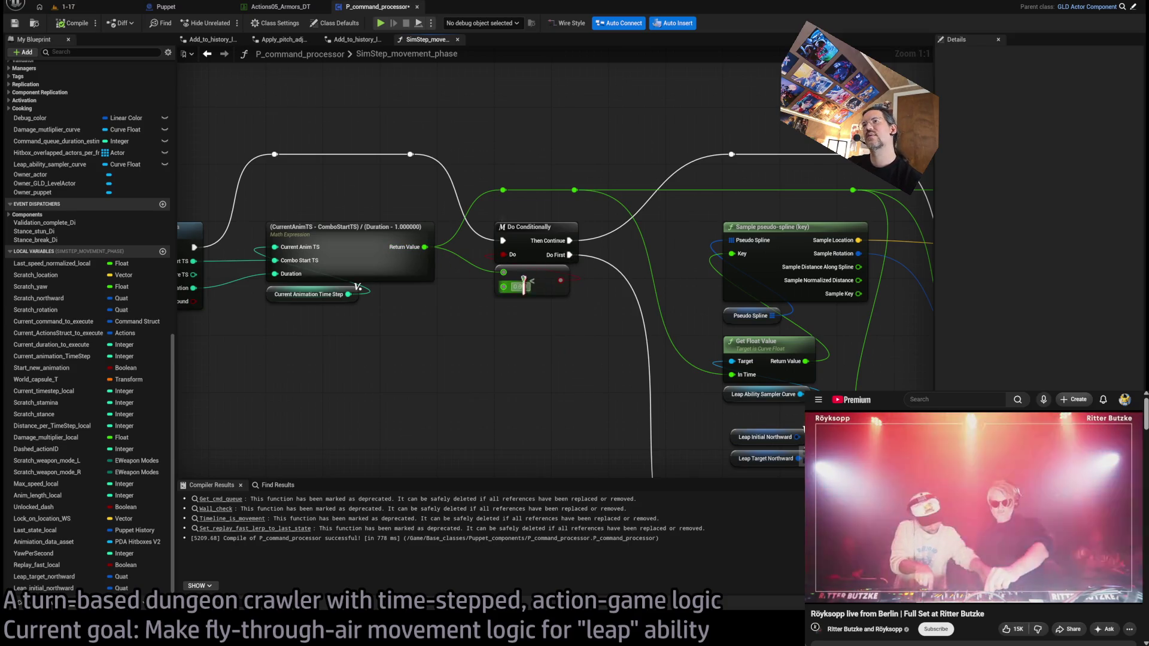
{"action": "scroll", "coordinate": [565, 382], "scroll_direction": "down", "scroll_amount": 2}
{"action": "left_click_drag", "start_coordinate": [521, 311], "coordinate": [496, 211]}
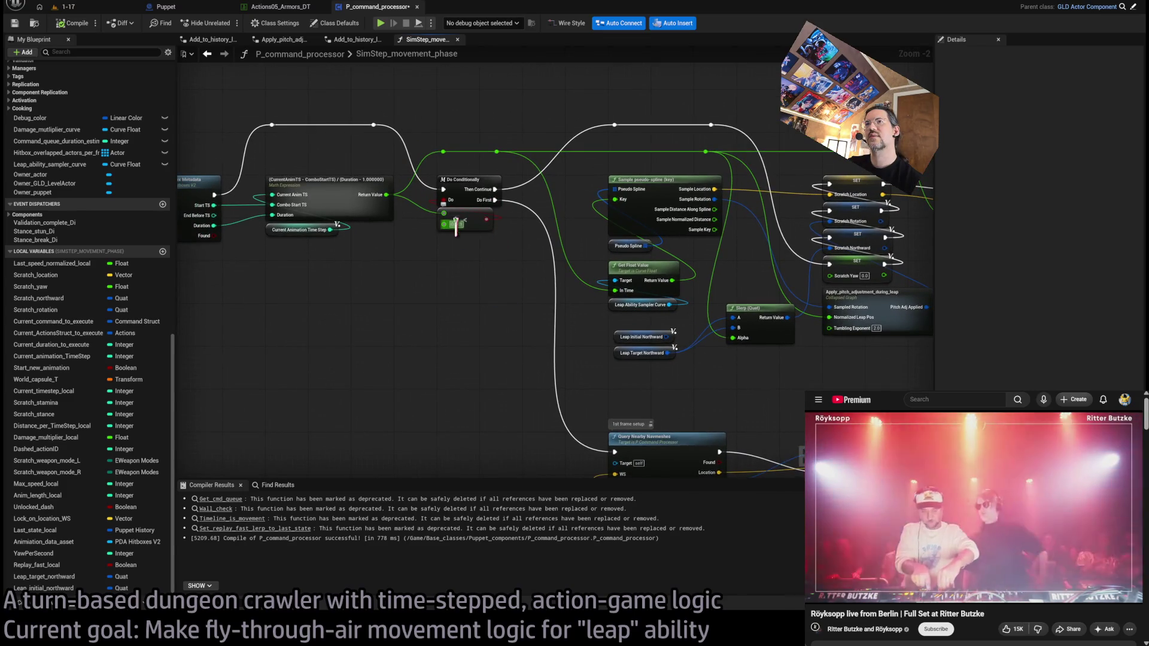
{"action": "left_click_drag", "start_coordinate": [464, 303], "coordinate": [479, 336]}
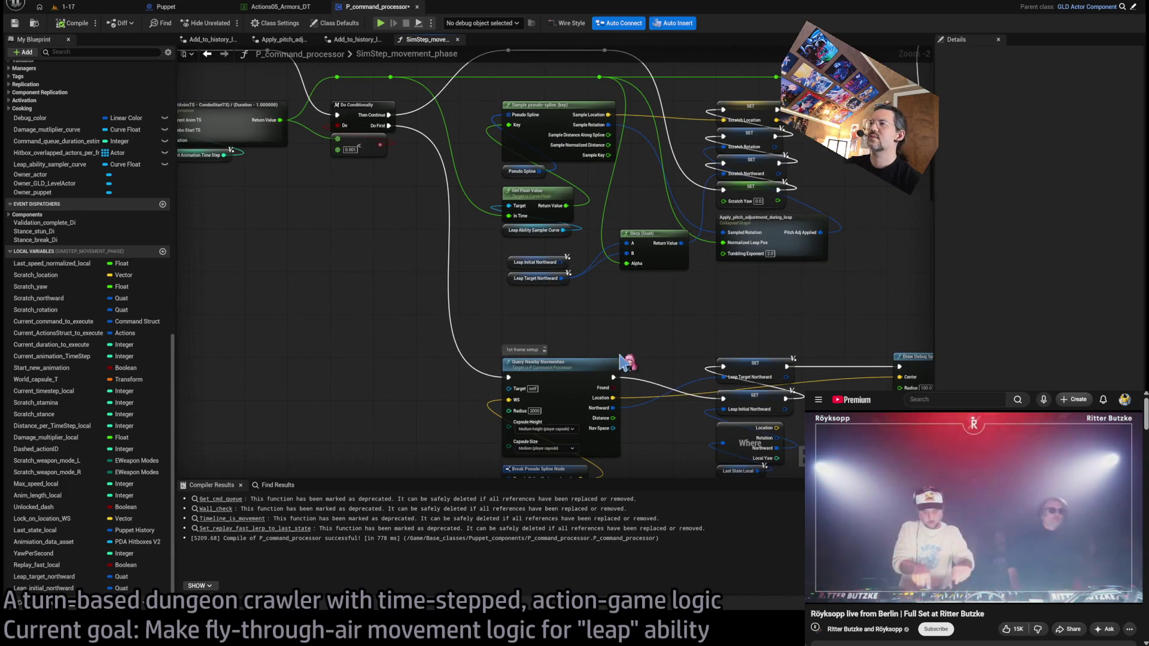
{"action": "left_click_drag", "start_coordinate": [577, 367], "coordinate": [424, 322]}
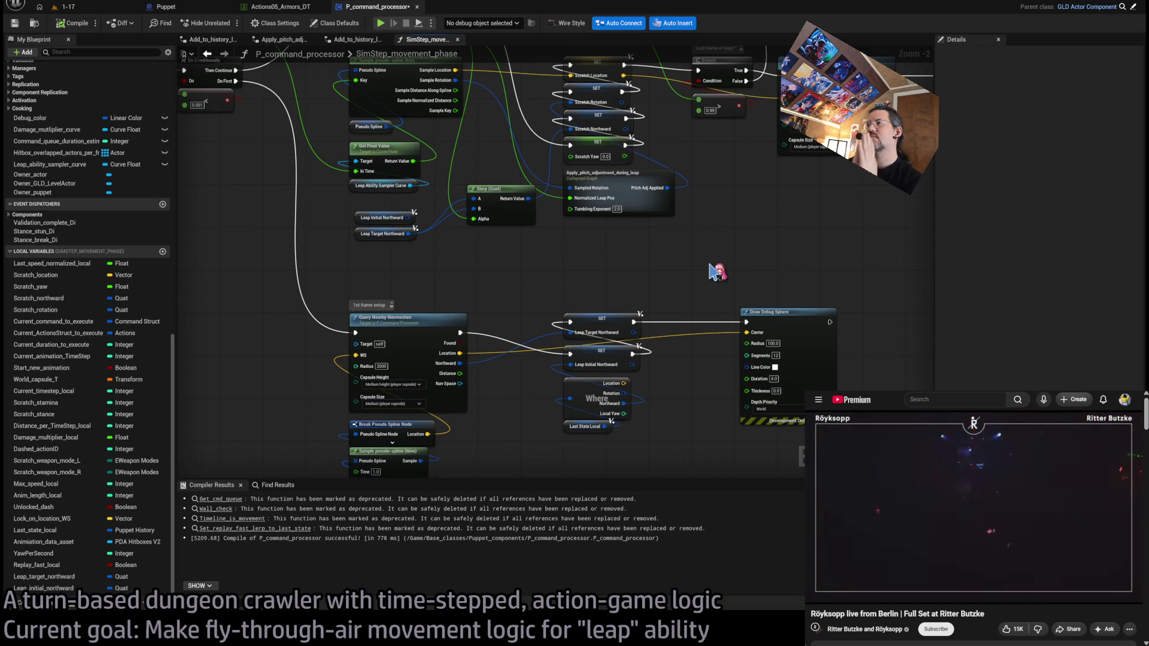
Step: Drive the sphere's Radius from a Random Float in Range node with Min 50 and Max 150
{"action": "left_click_drag", "start_coordinate": [757, 350], "coordinate": [703, 432]}
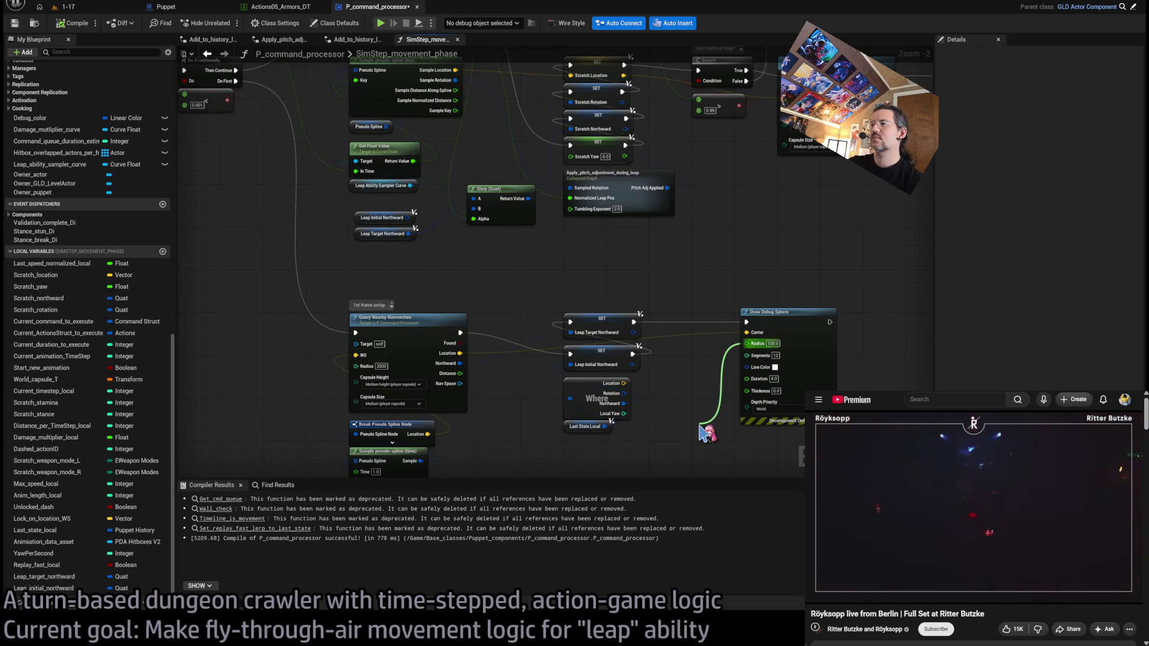
{"action": "left_click", "coordinate": [796, 518]}
{"action": "scroll", "coordinate": [698, 385], "scroll_direction": "up", "scroll_amount": 2}
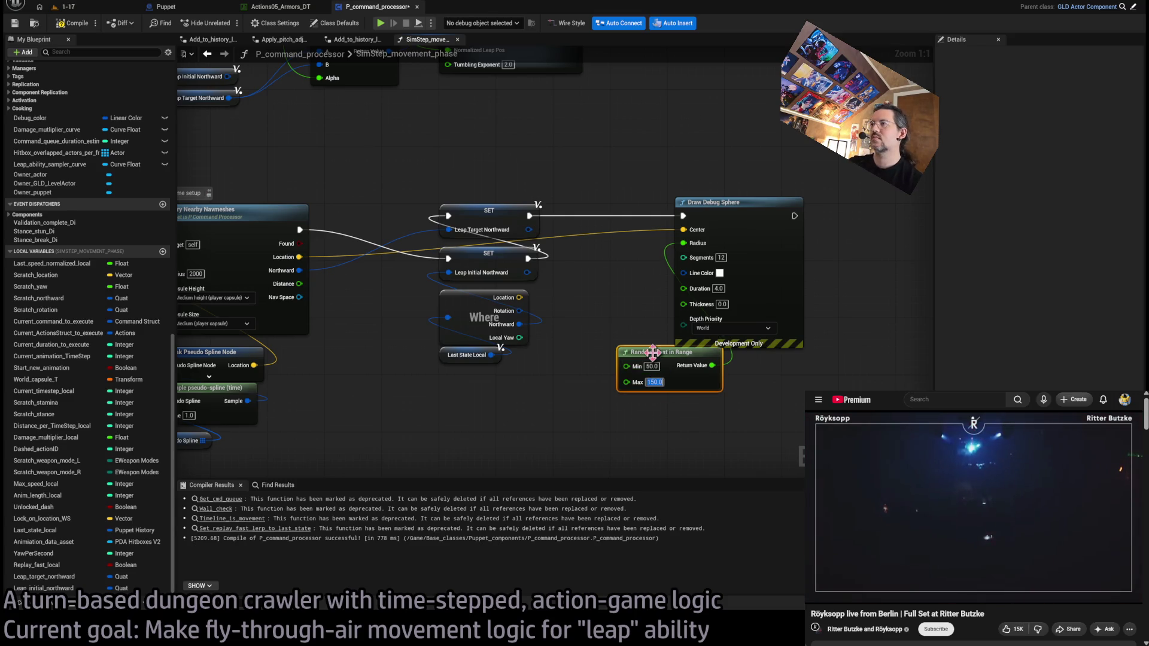
{"action": "left_click_drag", "start_coordinate": [652, 353], "coordinate": [575, 402]}
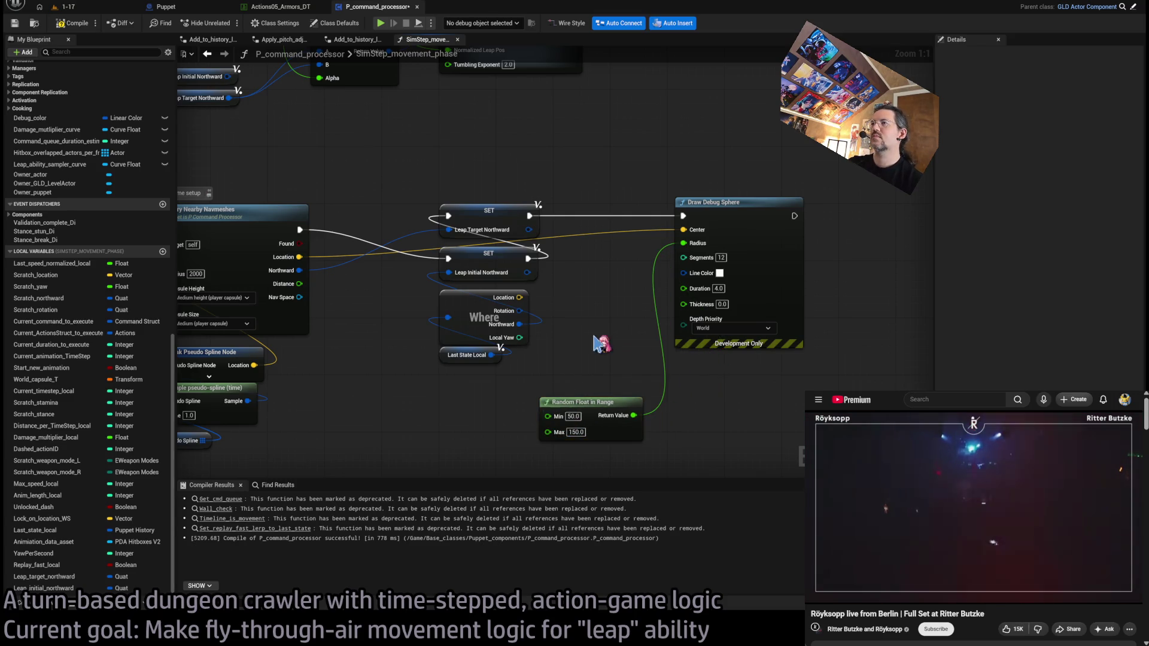
{"action": "left_click", "coordinate": [103, 5]}
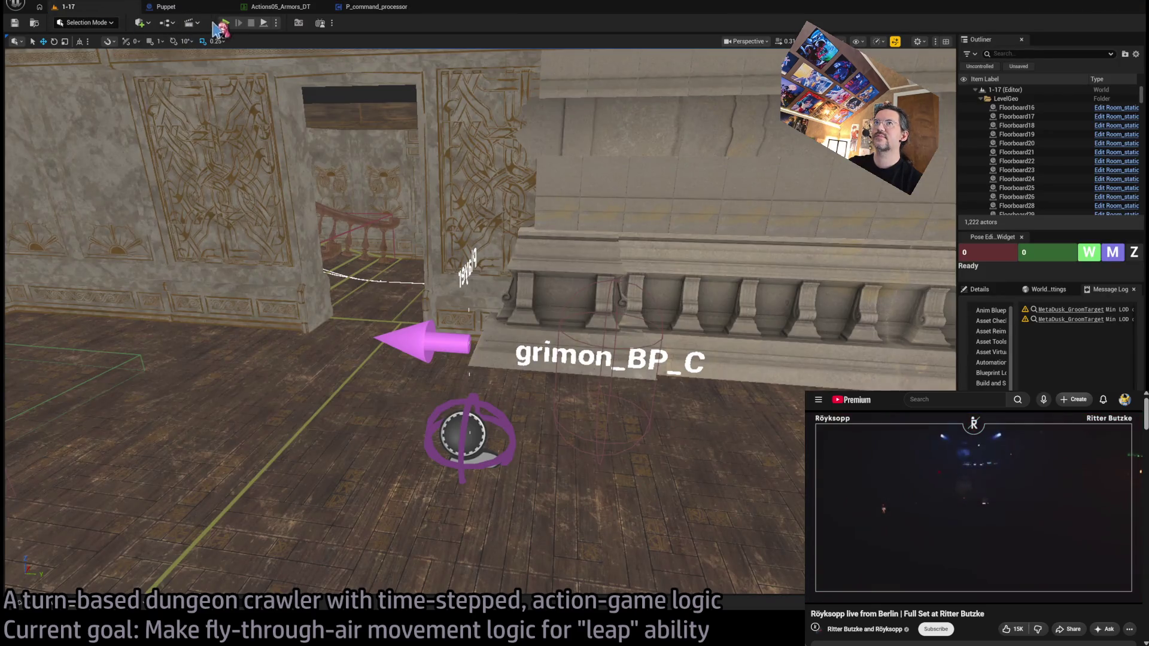
Step: Play level 1-17, trigger the leap from the HUD, and stop the session
{"action": "left_click", "coordinate": [226, 24]}
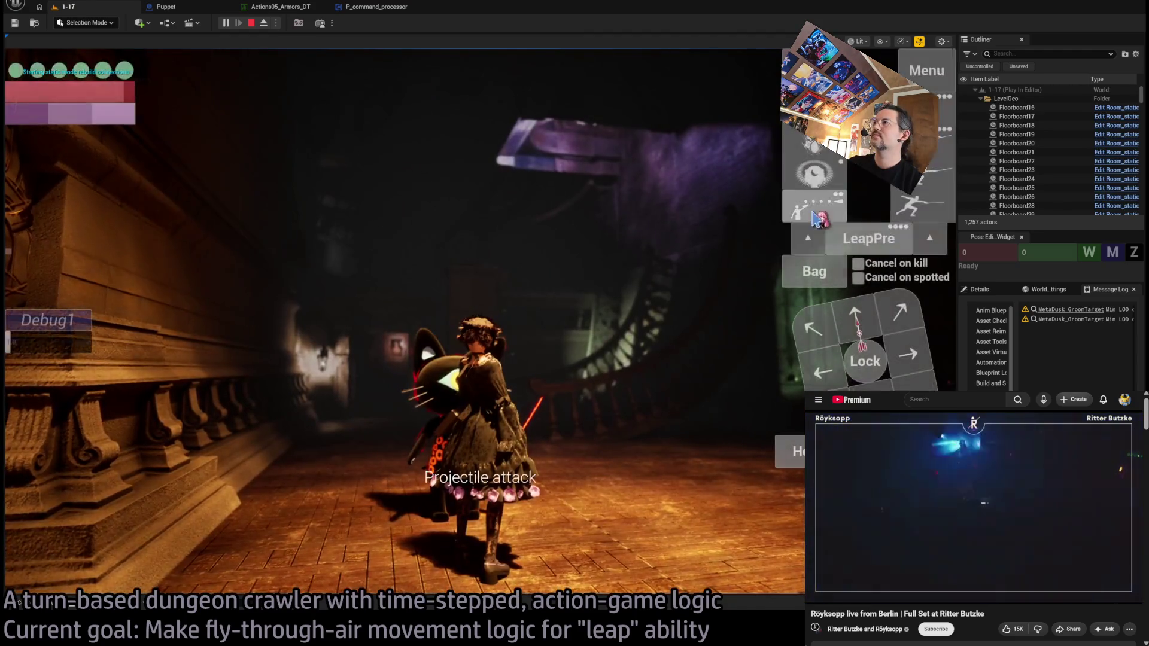
{"action": "left_click", "coordinate": [807, 235]}
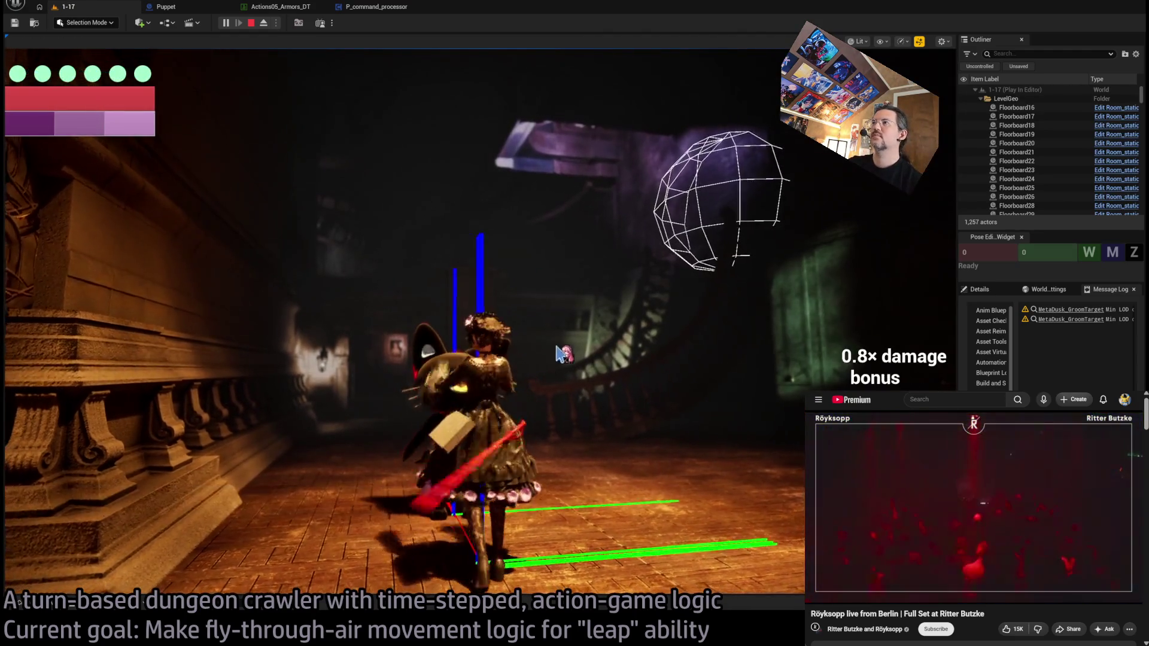
{"action": "key", "text": "Escape"}
Step: Move through the open asset tabs back to the P_command_processor movement graph
{"action": "left_click", "coordinate": [206, 9]}
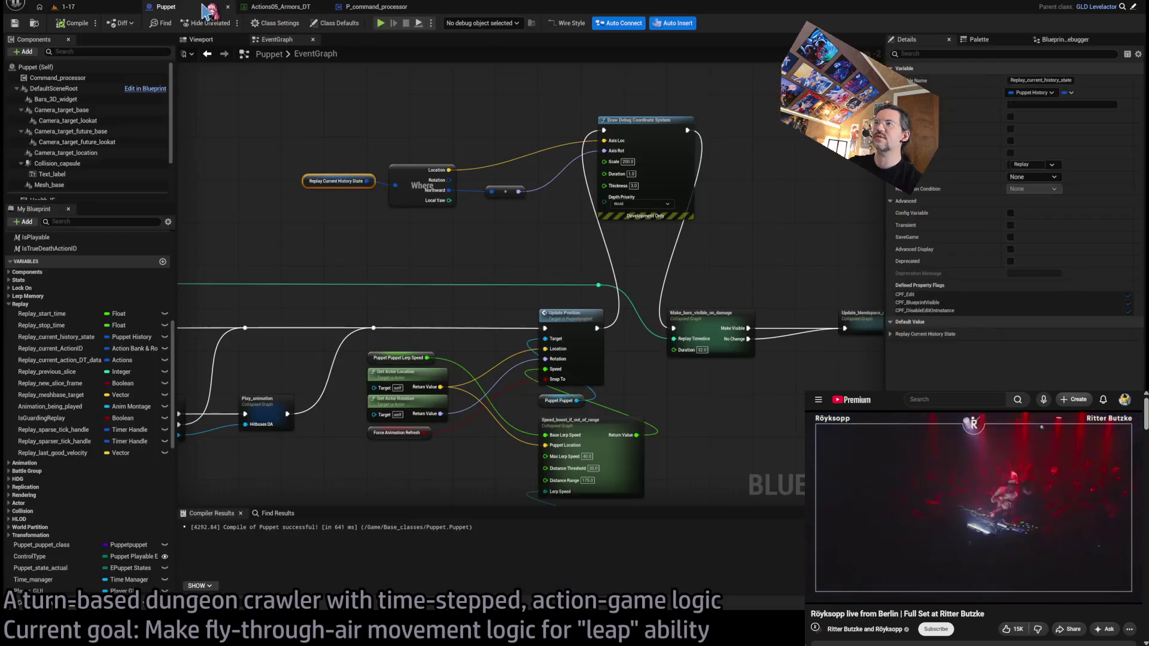
{"action": "left_click", "coordinate": [263, 11]}
{"action": "left_click", "coordinate": [376, 7]}
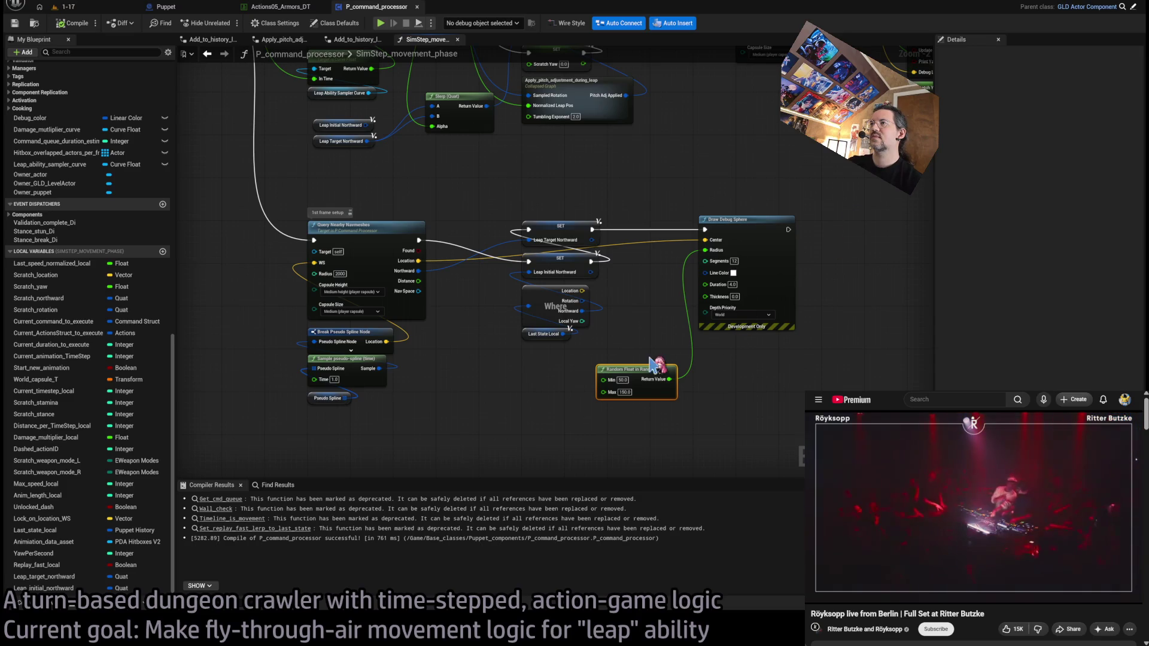
Step: Delete the Random Float in Range node so the sphere radius is fixed at 100.0
{"action": "left_click", "coordinate": [655, 369]}
{"action": "key", "text": "Delete"}
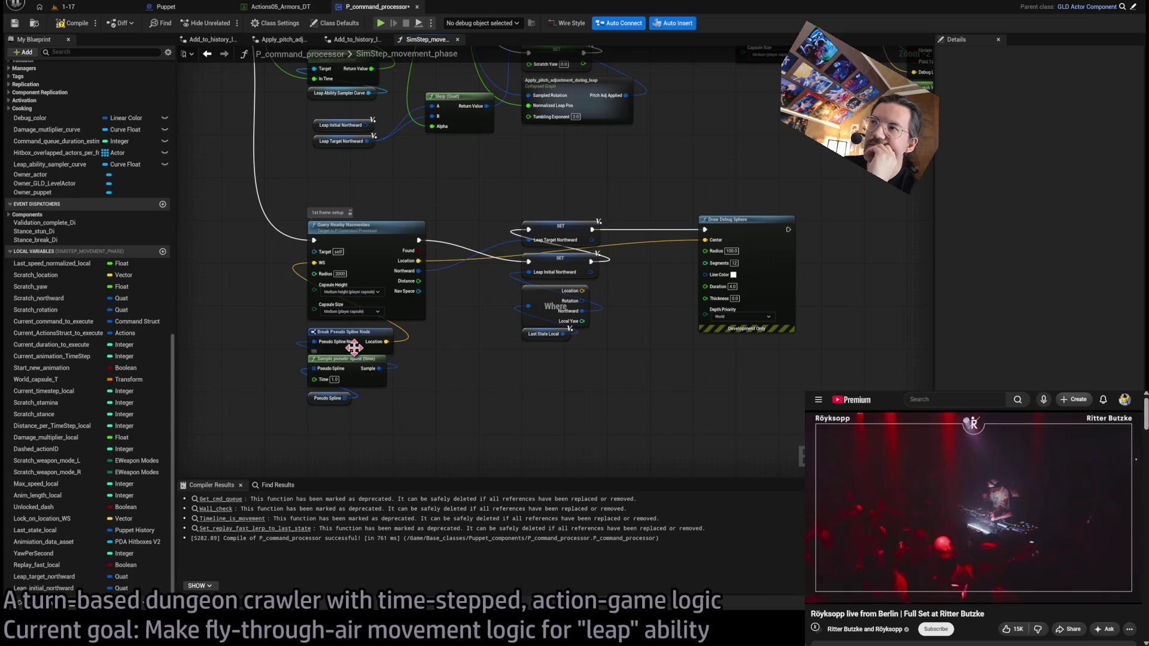
{"action": "left_click_drag", "start_coordinate": [528, 263], "coordinate": [498, 330]}
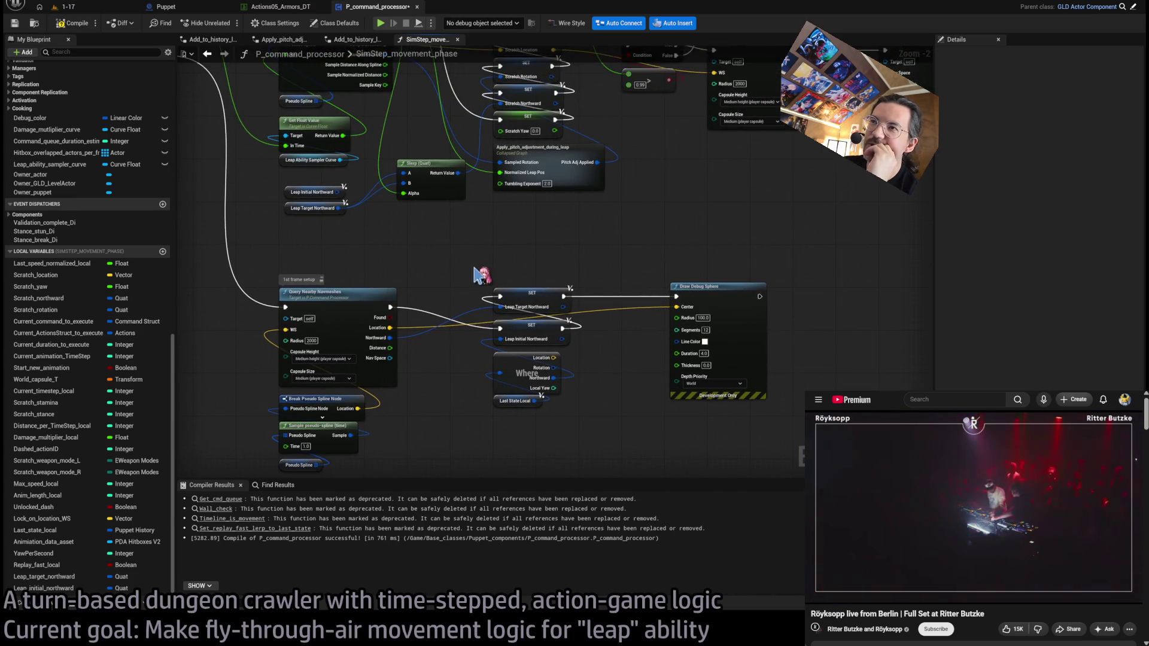
{"action": "scroll", "coordinate": [569, 366], "scroll_direction": "up", "scroll_amount": 2}
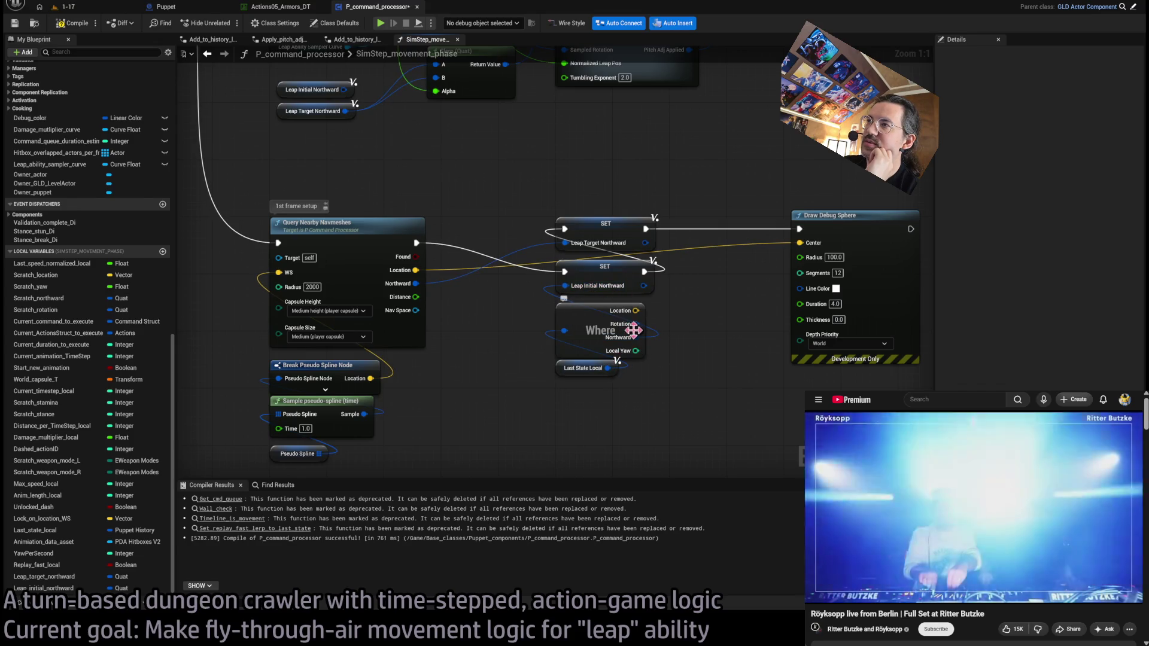
{"action": "mouse_move", "coordinate": [605, 205]}
{"action": "left_mouse_down"}
{"action": "mouse_move", "coordinate": [550, 438]}
{"action": "mouse_move", "coordinate": [371, 352]}
{"action": "mouse_move", "coordinate": [446, 316]}
{"action": "left_mouse_up"}
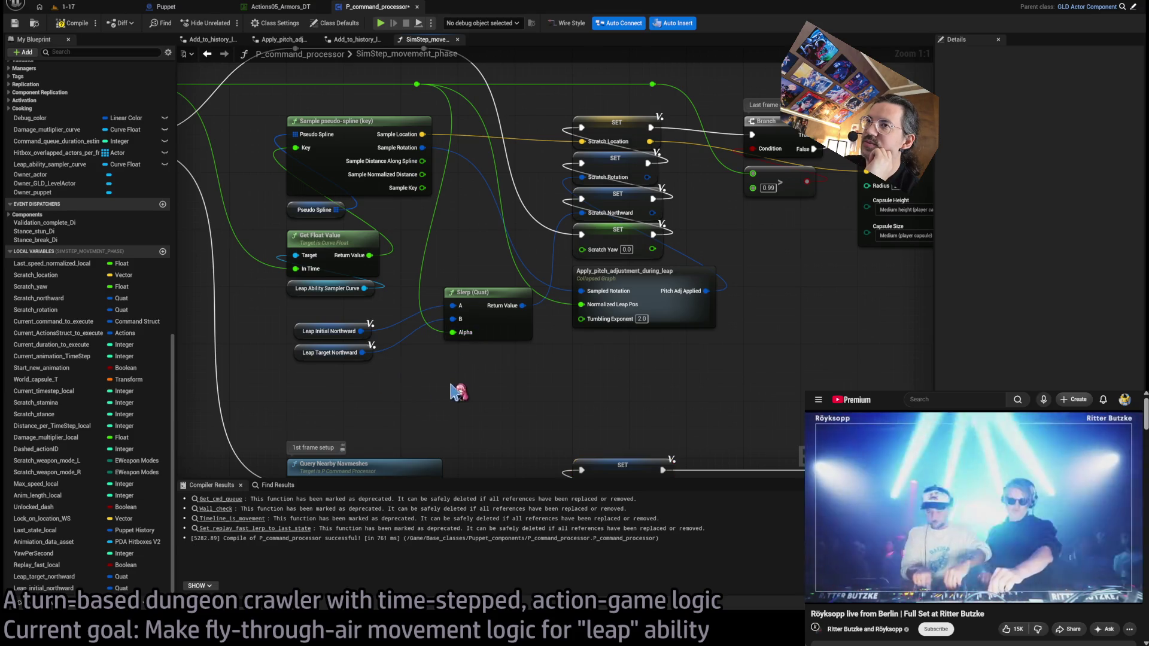
{"action": "scroll", "coordinate": [358, 358], "scroll_direction": "down", "scroll_amount": 1}
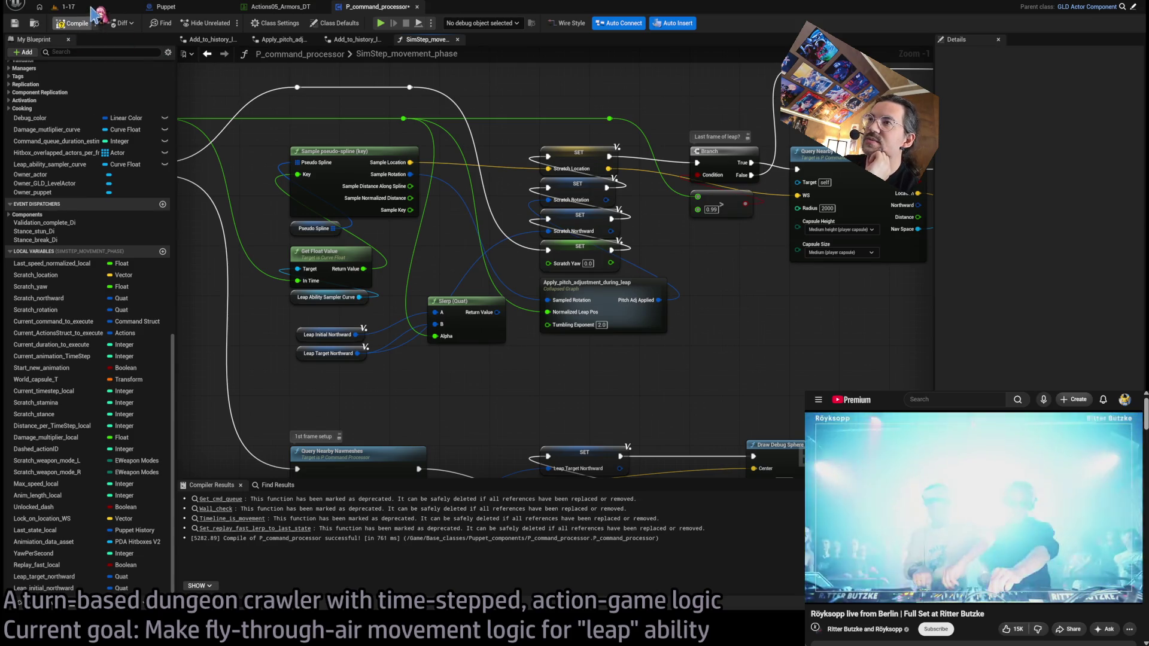
{"action": "left_click", "coordinate": [65, 7]}
Step: Run level 1-17 to watch the leap, then stop and return to the blueprint graph
{"action": "left_click", "coordinate": [225, 23]}
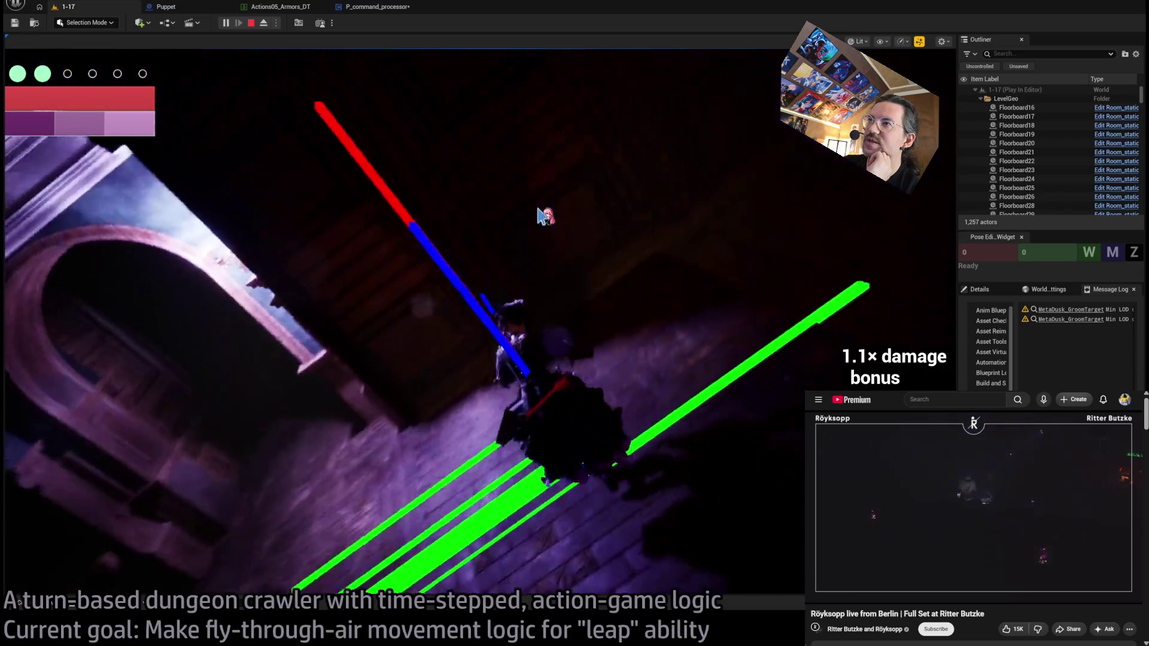
{"action": "left_click", "coordinate": [252, 24]}
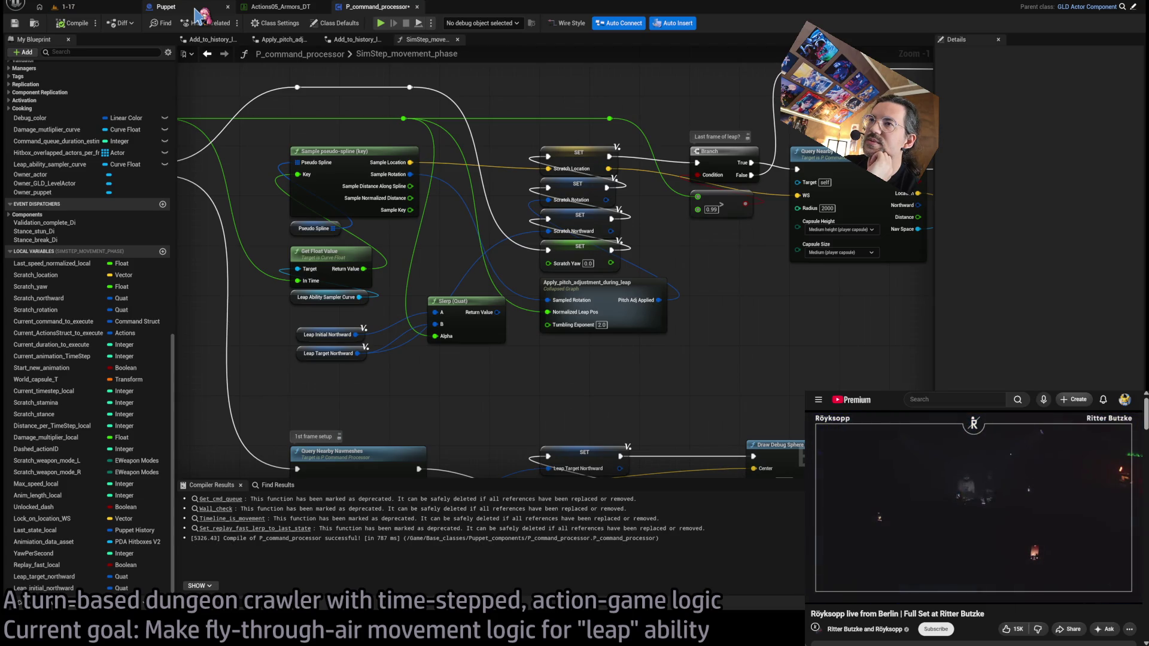
Step: Inside Add_to_history_leap, place a Leap Target Northward getter feeding Make History Where's Northward input
{"action": "scroll", "coordinate": [543, 284], "scroll_direction": "down", "scroll_amount": 2}
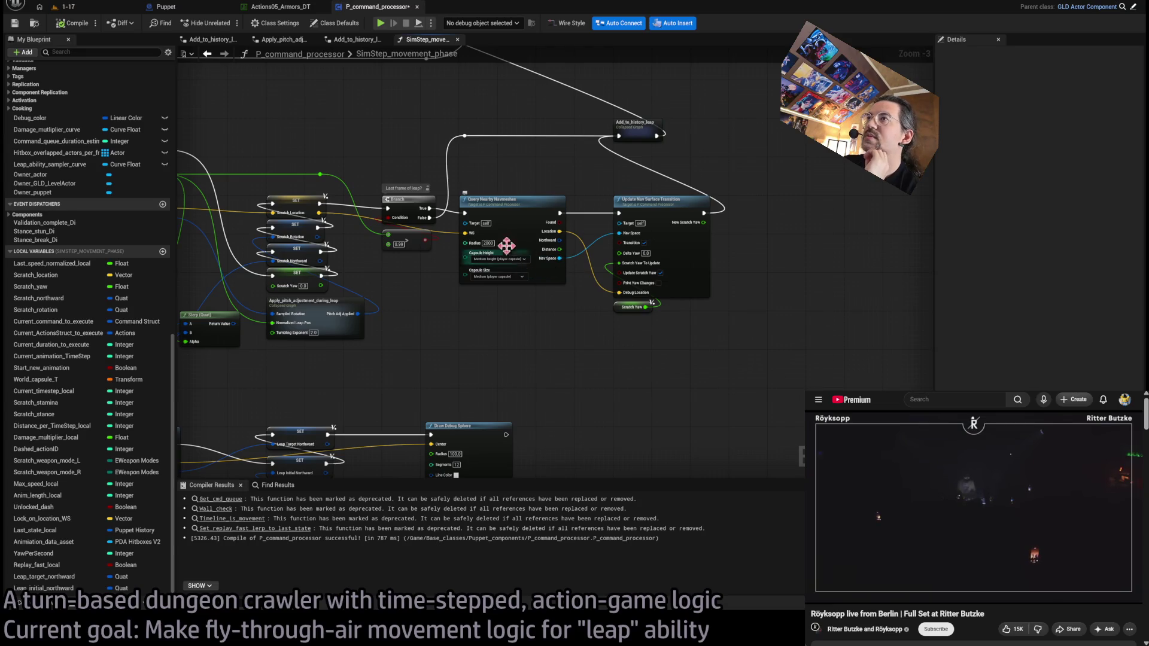
{"action": "scroll", "coordinate": [636, 239], "scroll_direction": "up", "scroll_amount": 1}
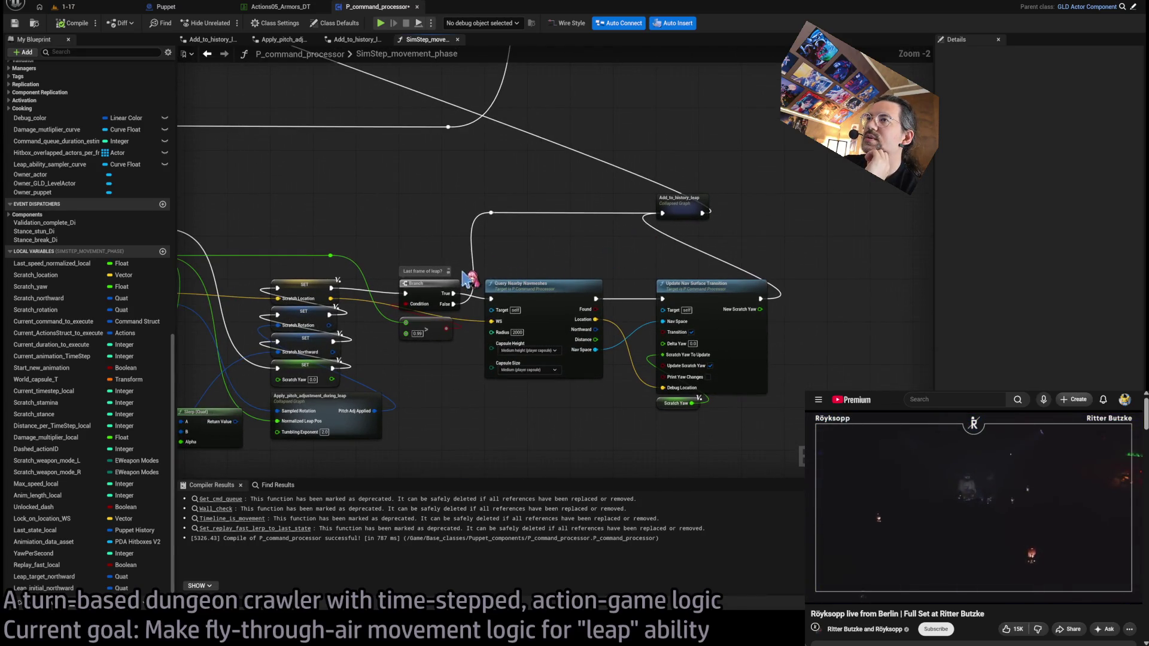
{"action": "double_click", "coordinate": [682, 206]}
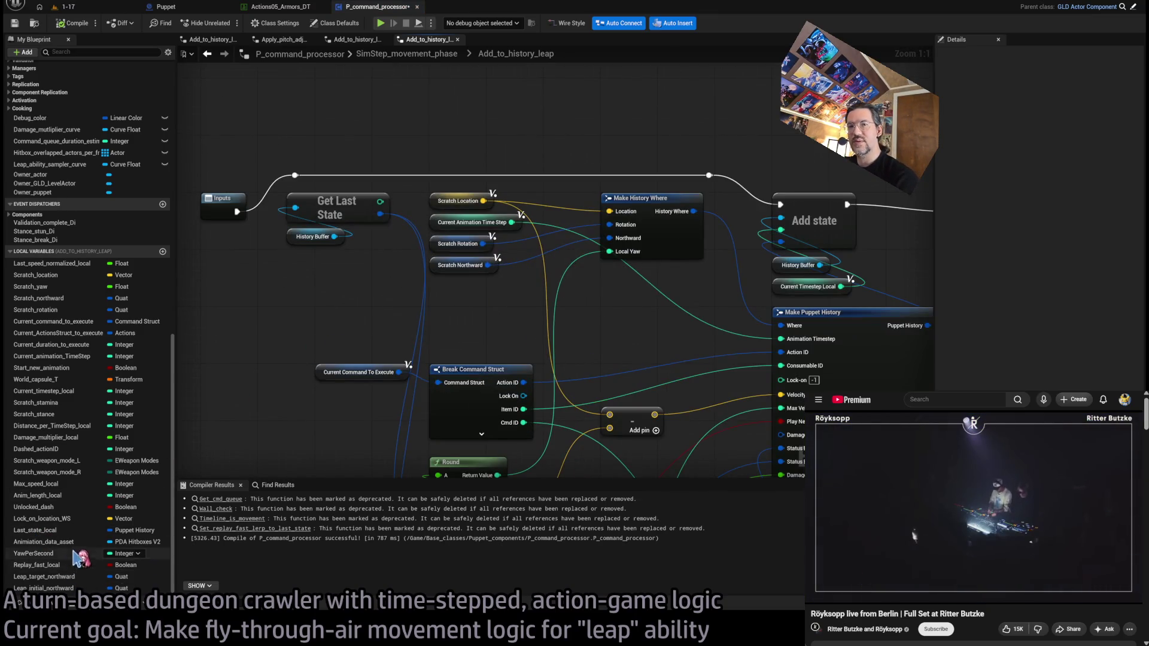
{"action": "left_click", "coordinate": [58, 588]}
{"action": "mouse_move", "coordinate": [59, 577]}
{"action": "left_mouse_down"}
{"action": "mouse_move", "coordinate": [449, 326]}
{"action": "mouse_move", "coordinate": [442, 302]}
{"action": "left_mouse_up"}
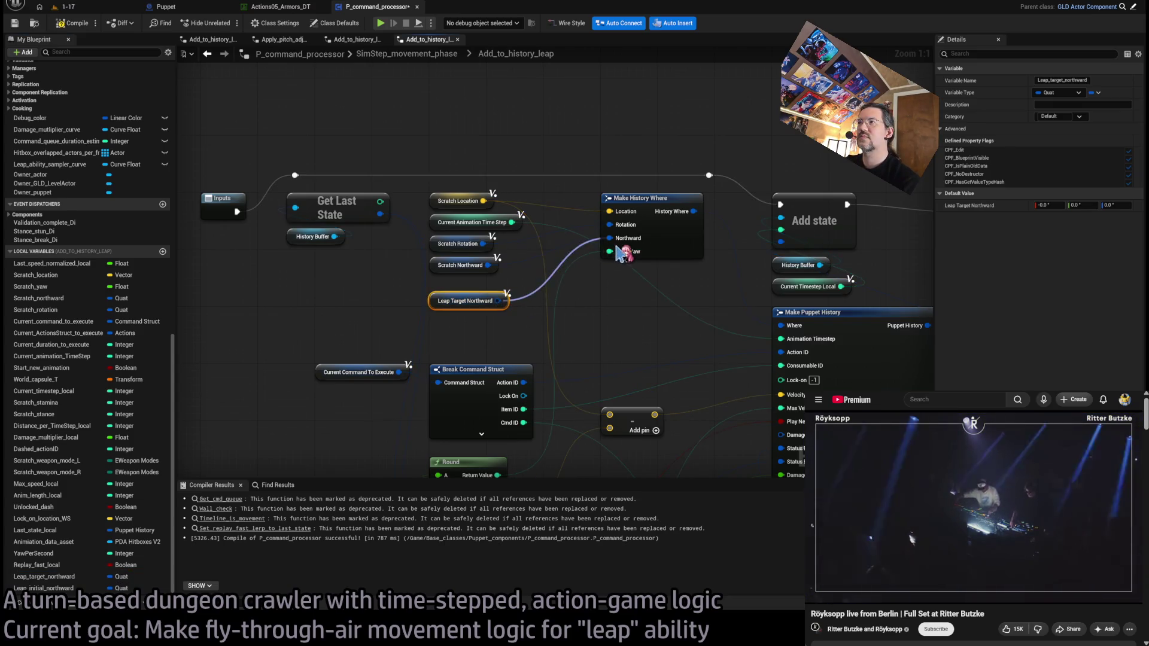
{"action": "left_click", "coordinate": [96, 8]}
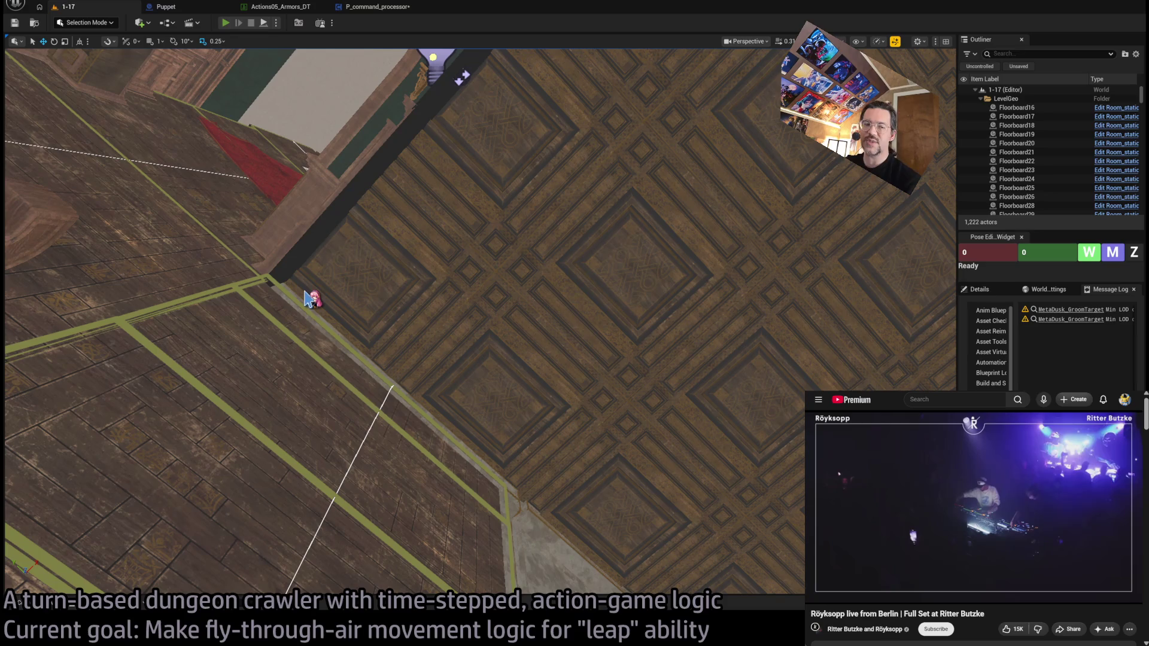
Step: Play level 1-17 with the leap, then go back to the P_command_processor blueprint
{"action": "key", "text": "alt+p"}
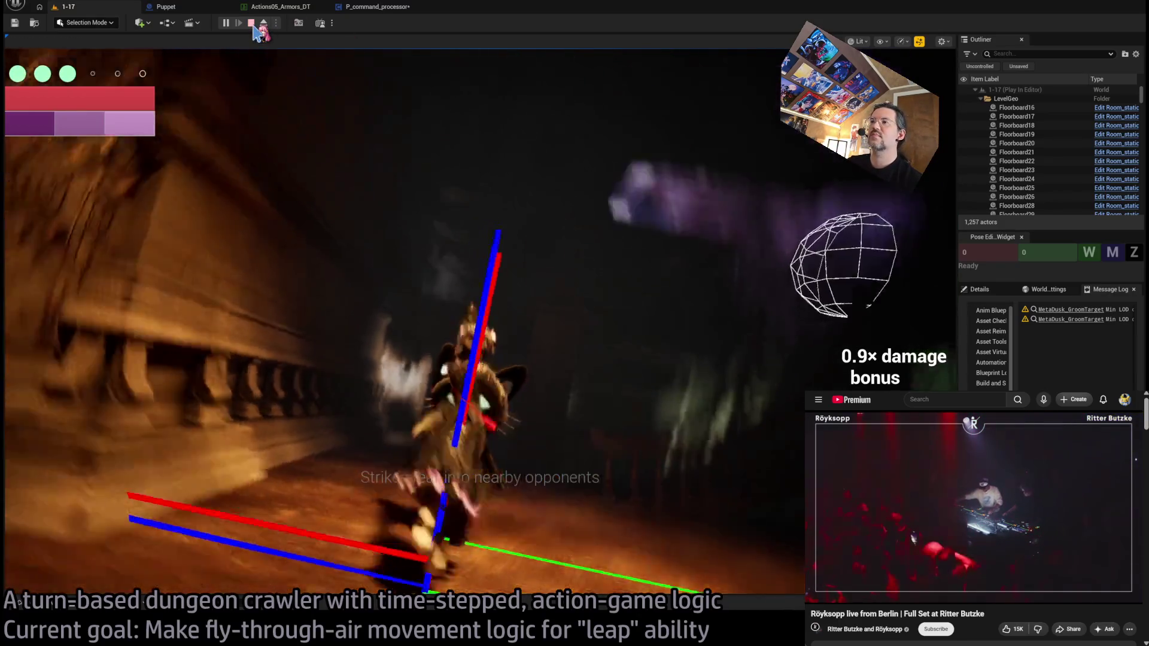
{"action": "left_click", "coordinate": [370, 8]}
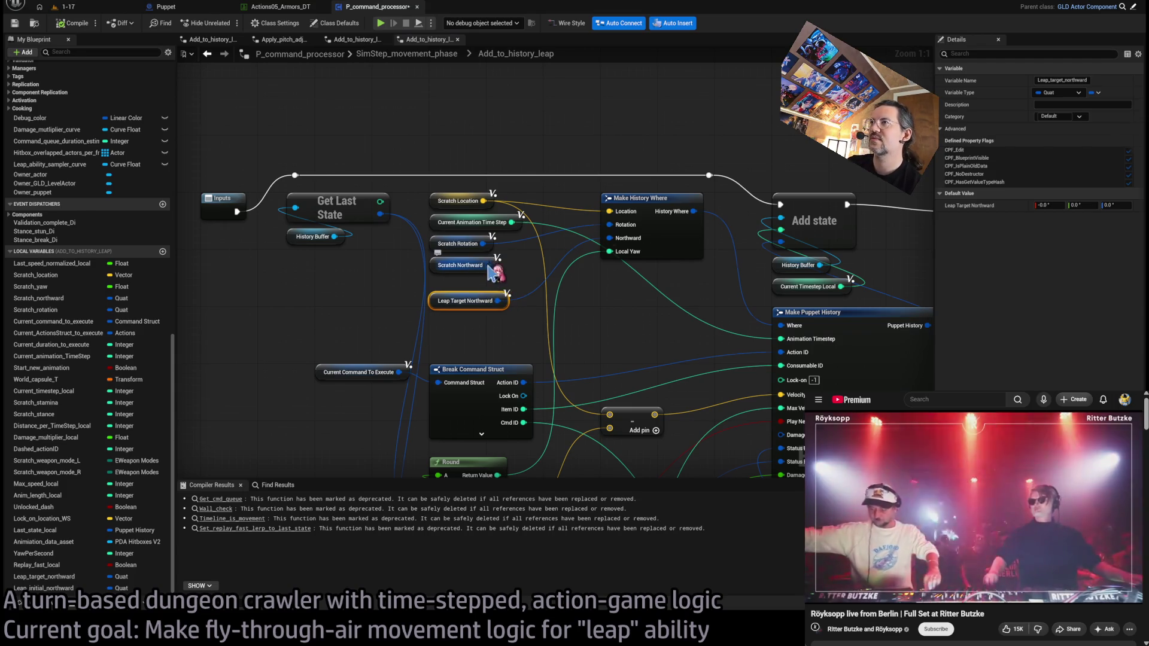
Step: Back in SimStep_movement_phase, connect the Slerp Return Value to the Scratch Northward SET
{"action": "left_click", "coordinate": [412, 190]}
{"action": "key", "text": "alt+Left"}
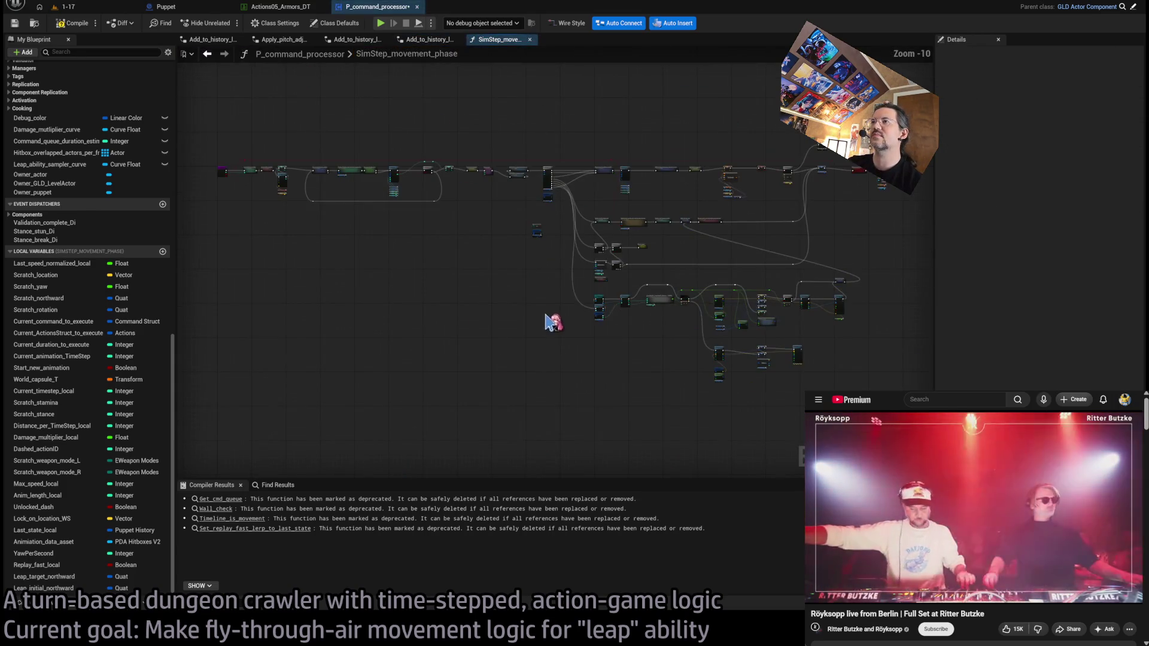
{"action": "scroll", "coordinate": [737, 325], "scroll_direction": "up", "scroll_amount": 2}
{"action": "scroll", "coordinate": [737, 325], "scroll_direction": "up", "scroll_amount": 2}
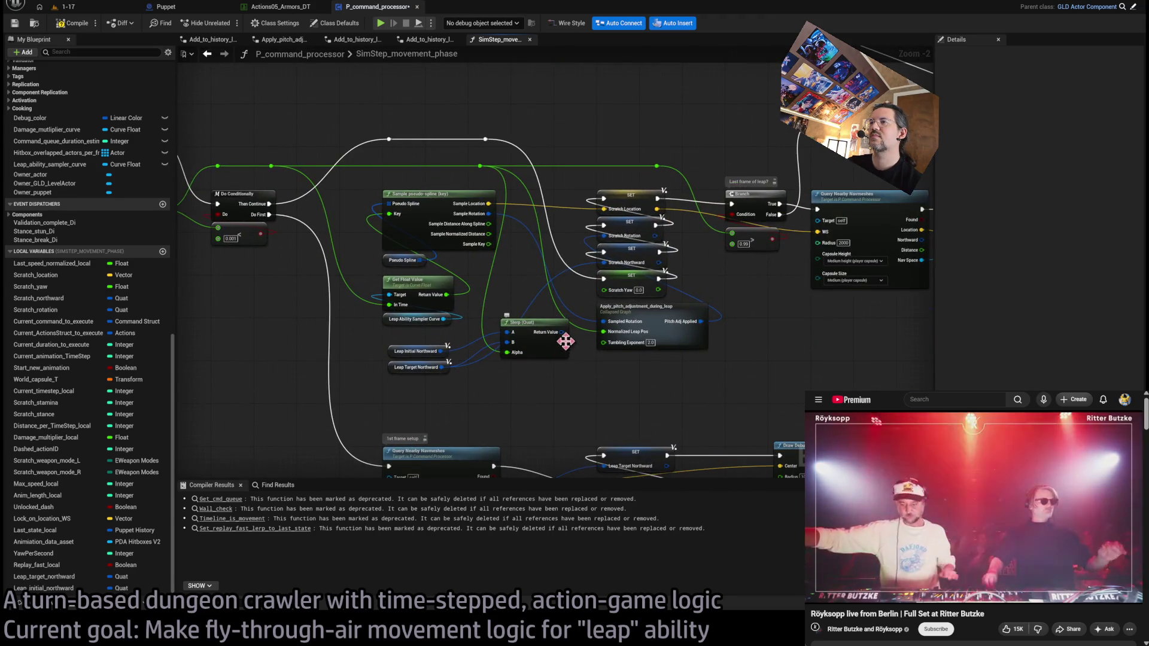
{"action": "scroll", "coordinate": [594, 375], "scroll_direction": "up", "scroll_amount": 2}
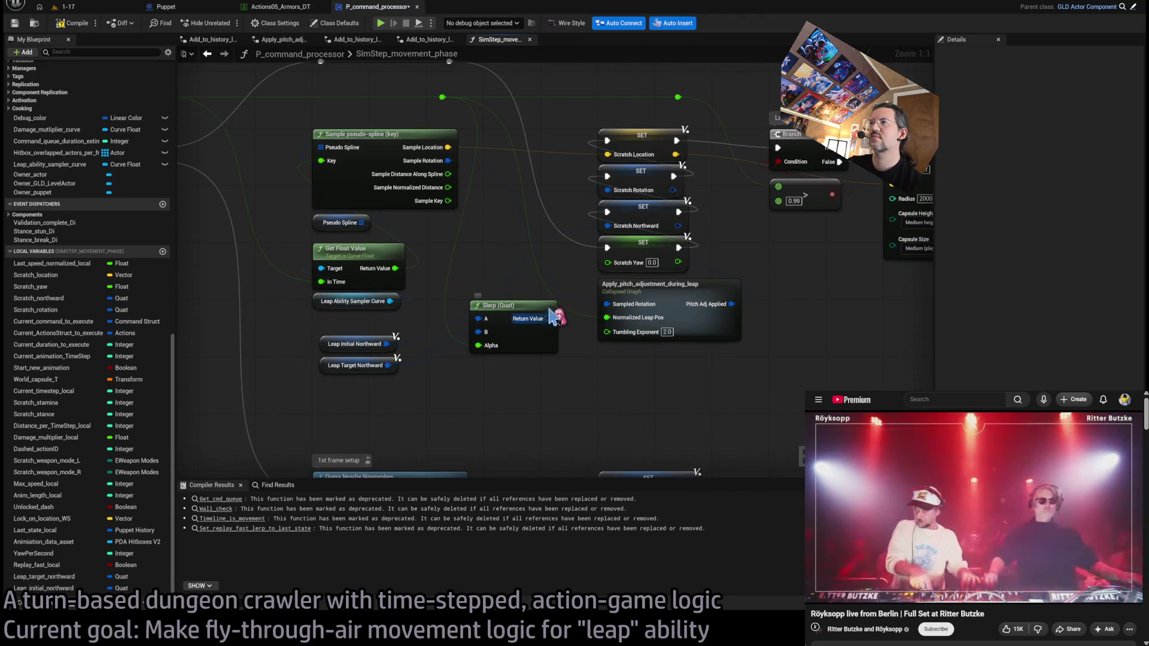
{"action": "left_click_drag", "start_coordinate": [618, 228], "coordinate": [621, 233]}
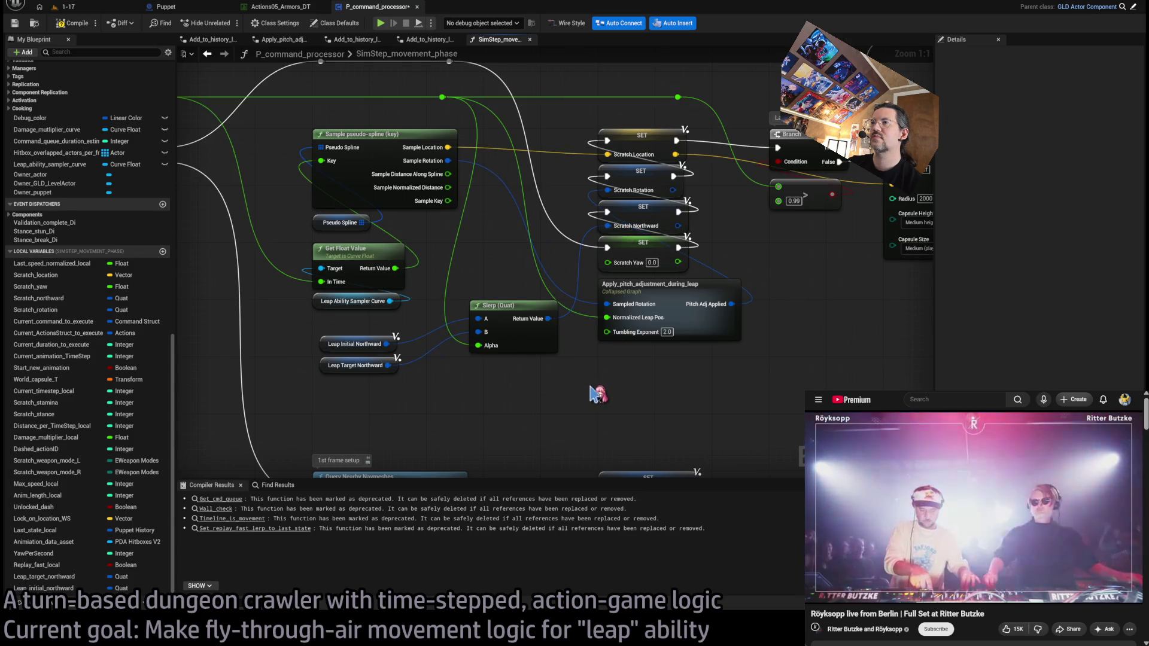
Step: Paste a Print String above the SET chain, feed it the per-step float, and wire its exec
{"action": "scroll", "coordinate": [598, 395], "scroll_direction": "down", "scroll_amount": 3}
{"action": "left_click_drag", "start_coordinate": [694, 268], "coordinate": [658, 353]}
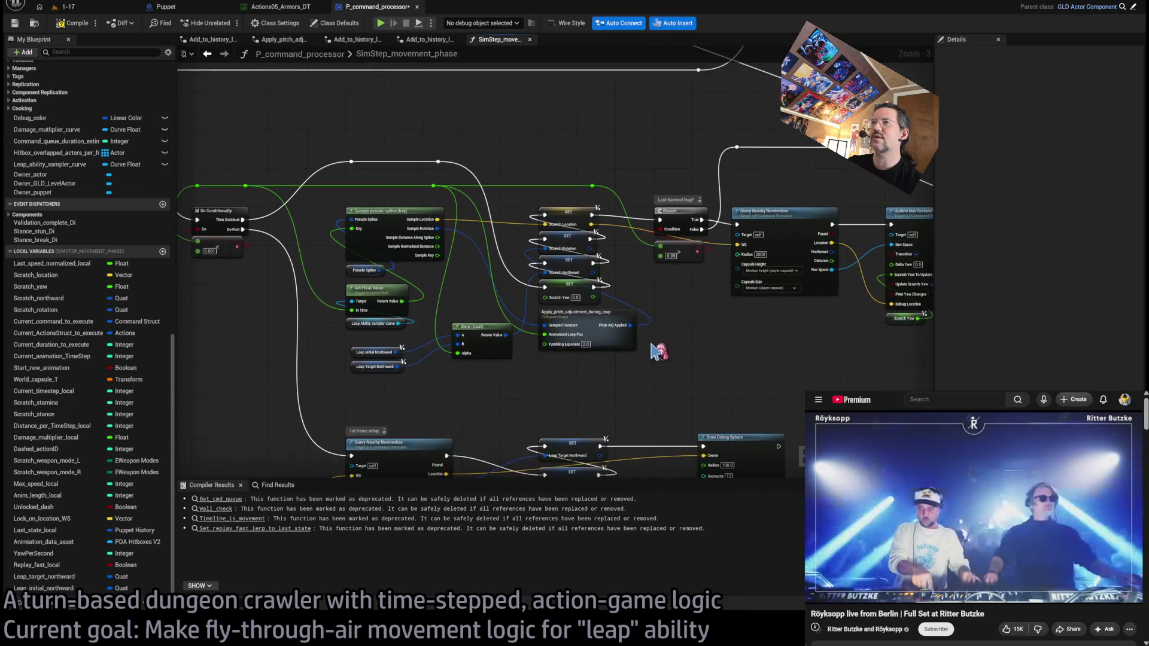
{"action": "left_click_drag", "start_coordinate": [481, 187], "coordinate": [492, 197]}
{"action": "left_click_drag", "start_coordinate": [612, 208], "coordinate": [501, 223]}
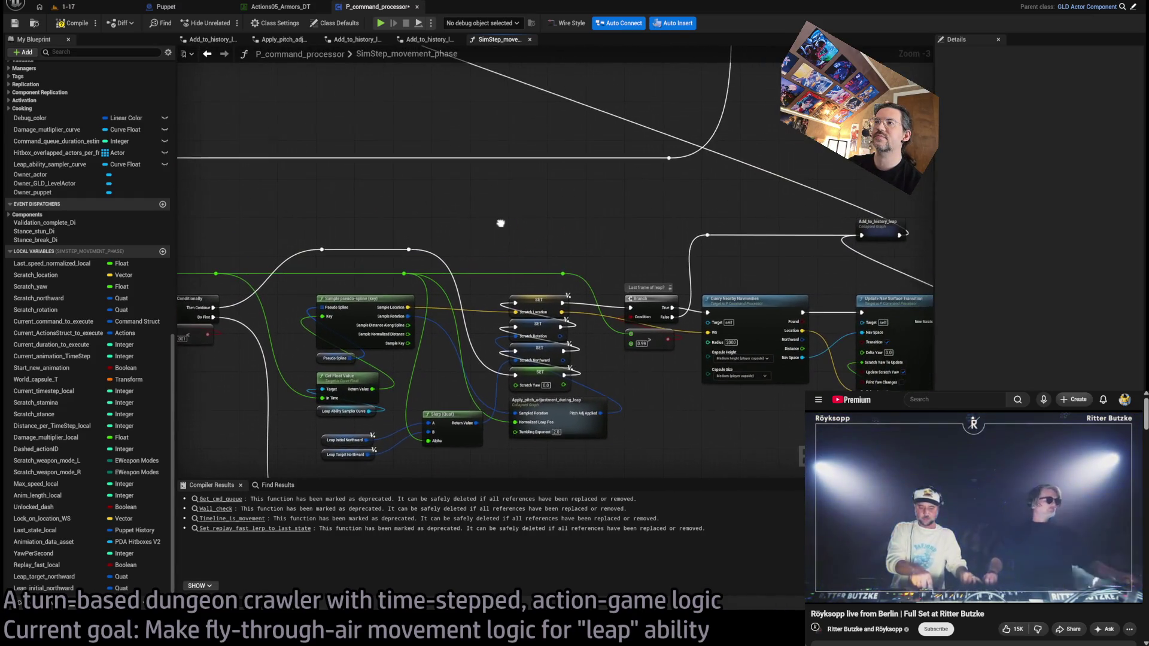
{"action": "key", "text": "ctrl+v"}
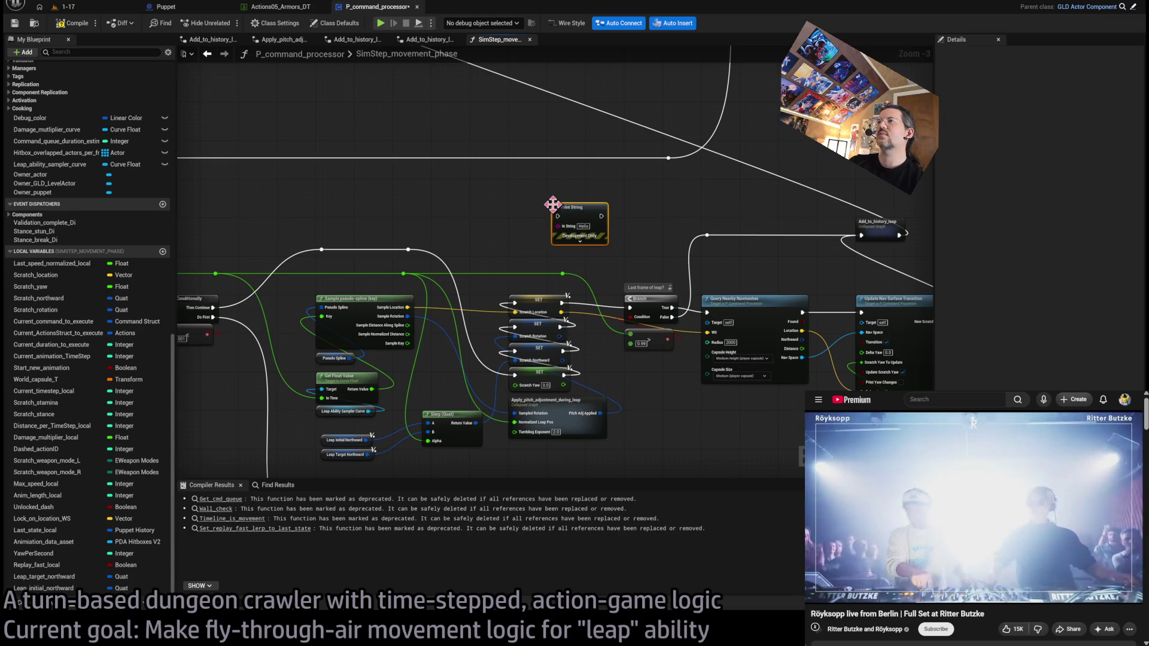
{"action": "scroll", "coordinate": [592, 240], "scroll_direction": "up", "scroll_amount": 3}
{"action": "left_click_drag", "start_coordinate": [607, 295], "coordinate": [601, 227]}
{"action": "mouse_move", "coordinate": [379, 261]}
{"action": "left_mouse_down"}
{"action": "mouse_move", "coordinate": [520, 259]}
{"action": "mouse_move", "coordinate": [600, 211]}
{"action": "mouse_move", "coordinate": [708, 348]}
{"action": "left_mouse_up"}
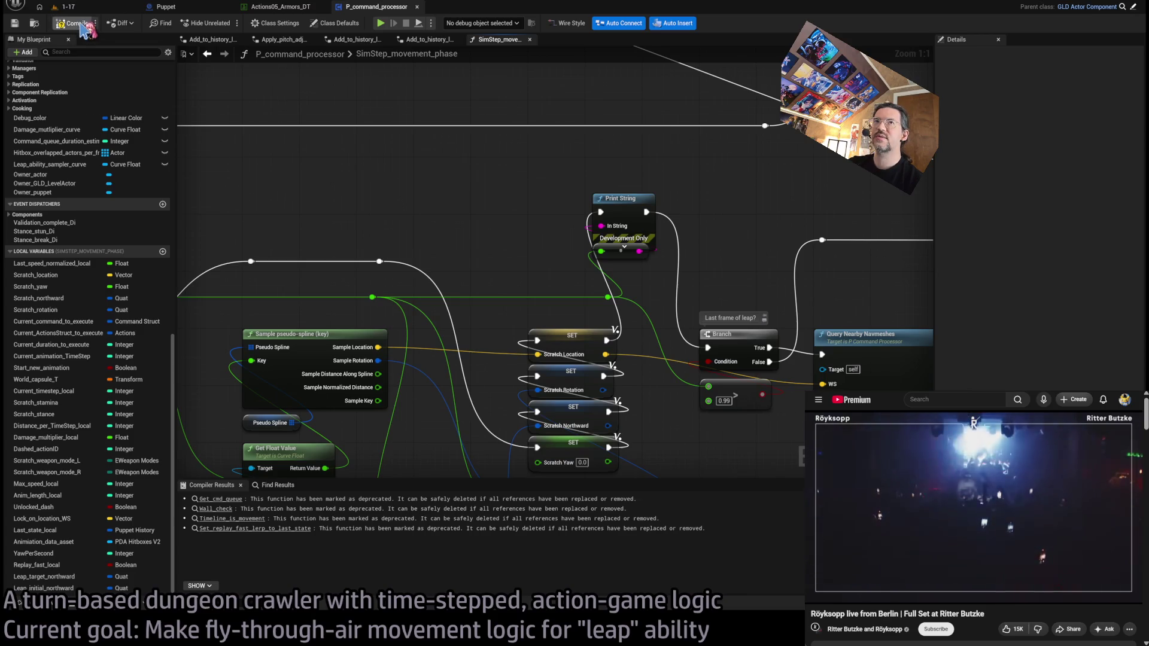
{"action": "left_click", "coordinate": [102, 8]}
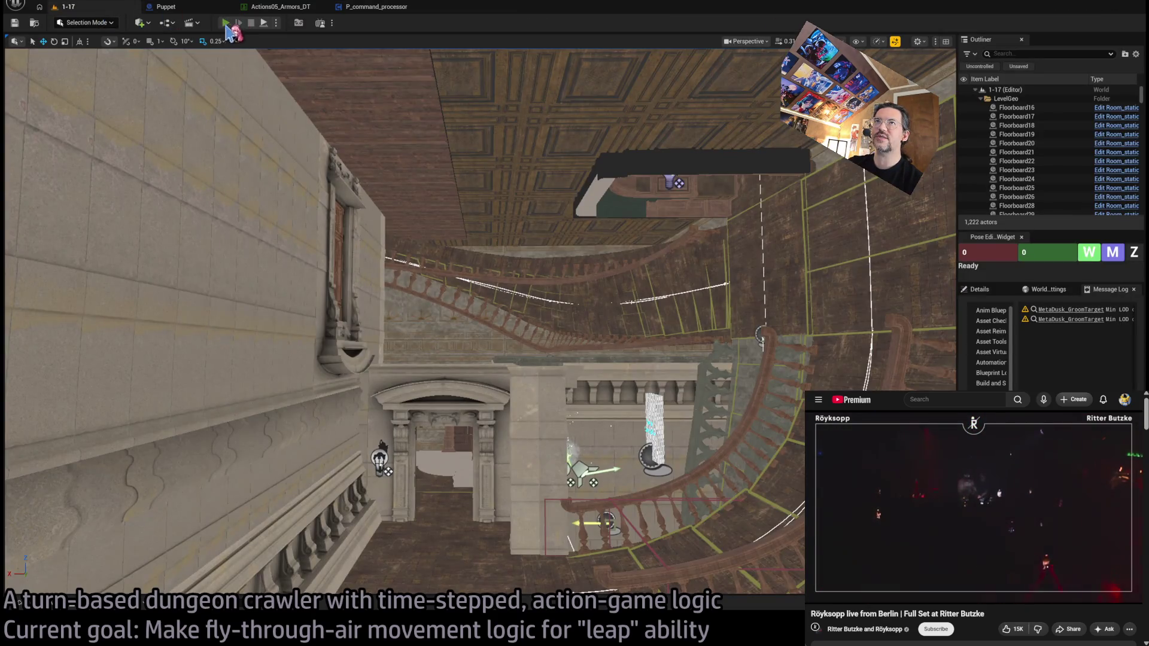
Step: Play the leap in level 1-17, watching printed values drop from about 1 to 0, then return to the graph
{"action": "key", "text": "alt+p"}
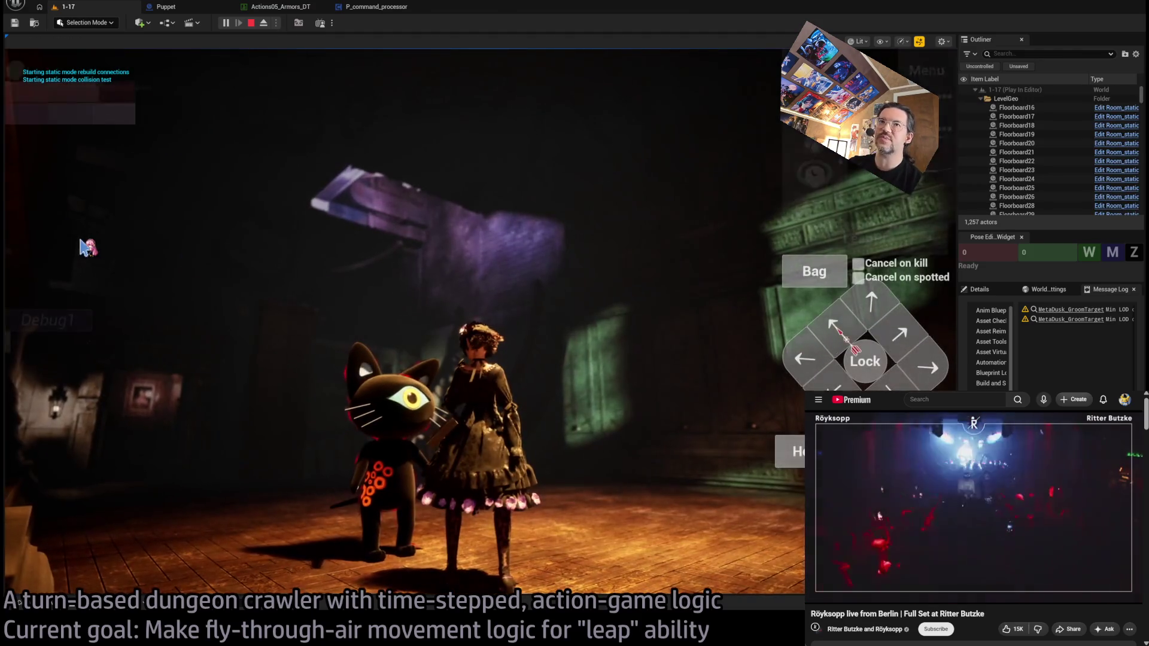
{"action": "left_click", "coordinate": [867, 238]}
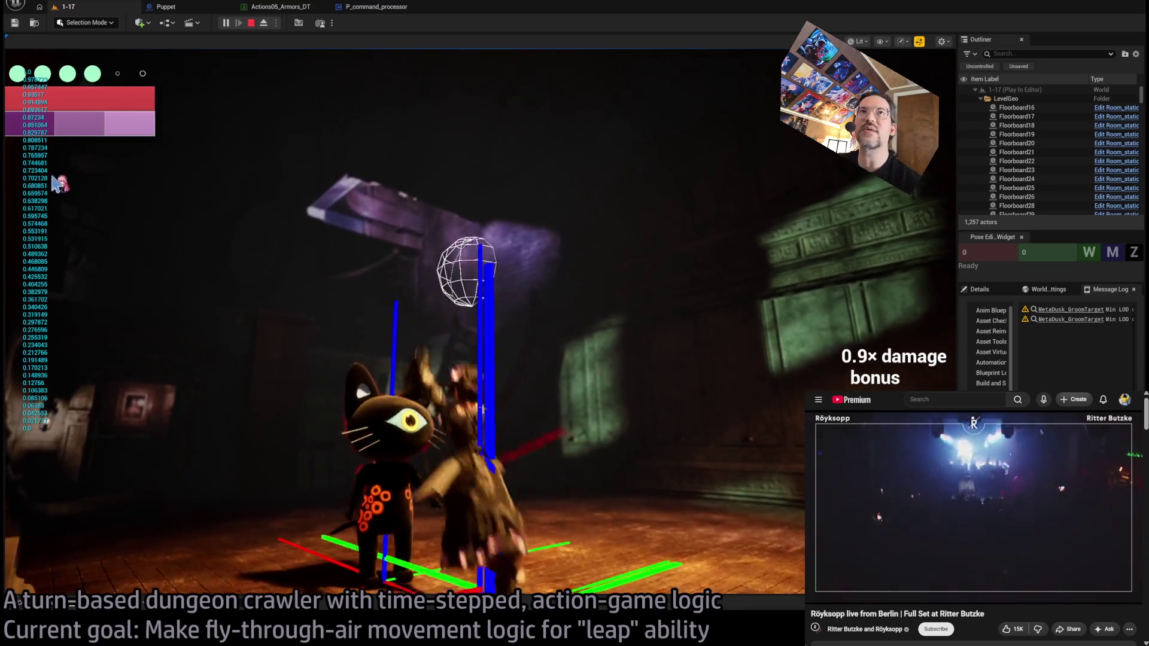
{"action": "key", "text": "Escape"}
{"action": "left_click", "coordinate": [376, 6]}
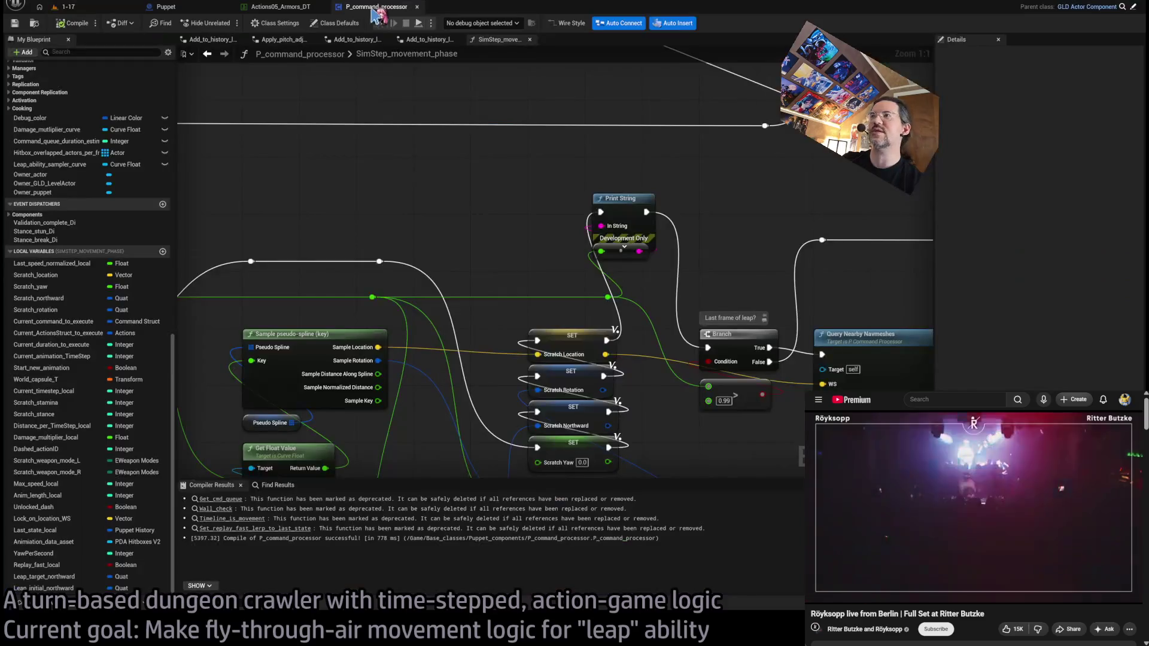
Step: Delete the debug Print String node and open the Add_to_history_leap collapsed graph
{"action": "left_click", "coordinate": [616, 198]}
{"action": "key", "text": "Delete"}
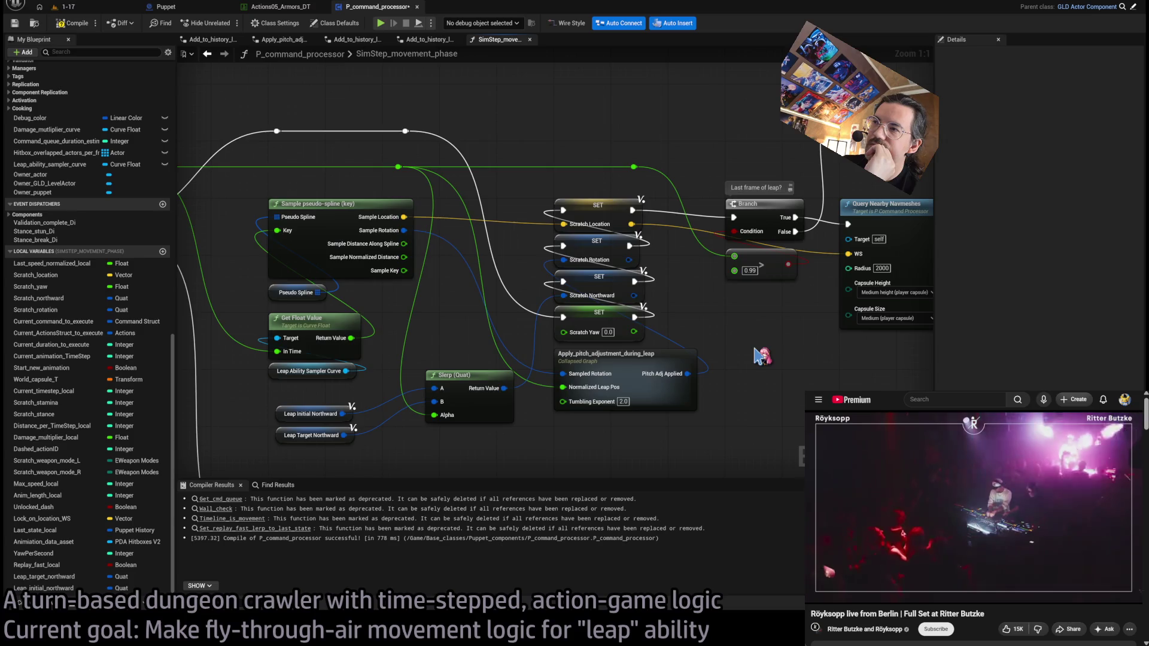
{"action": "left_click_drag", "start_coordinate": [764, 376], "coordinate": [700, 160]}
{"action": "scroll", "coordinate": [703, 161], "scroll_direction": "down", "scroll_amount": 1}
{"action": "left_click_drag", "start_coordinate": [672, 218], "coordinate": [454, 380]}
{"action": "left_click_drag", "start_coordinate": [720, 139], "coordinate": [679, 223]}
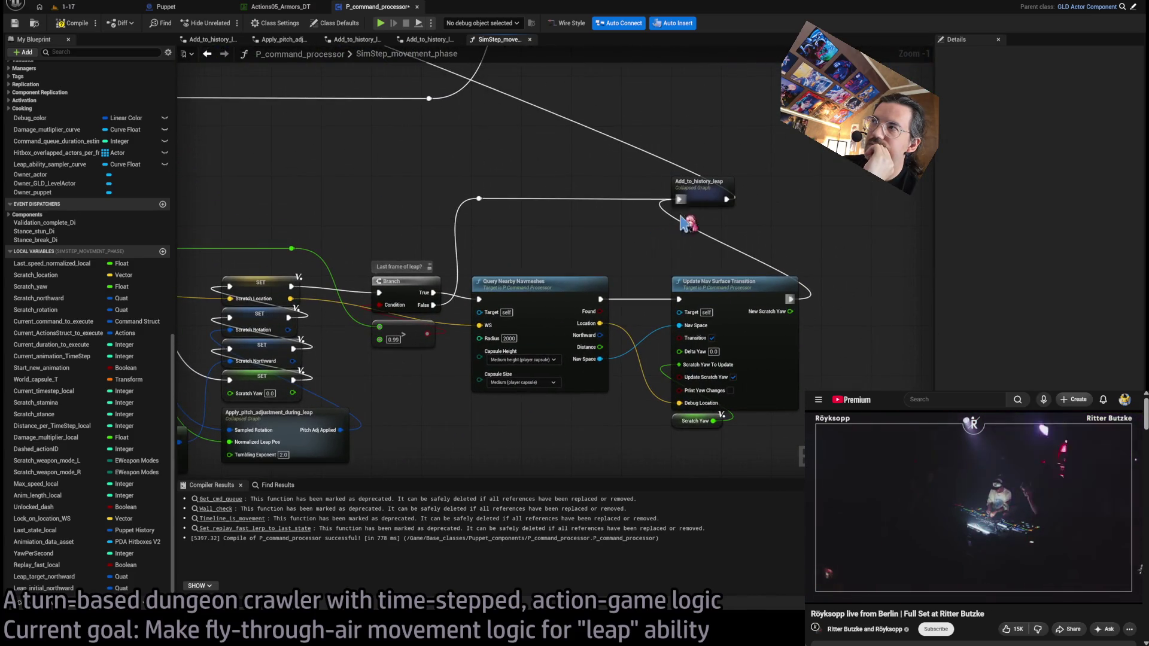
{"action": "double_click", "coordinate": [704, 189]}
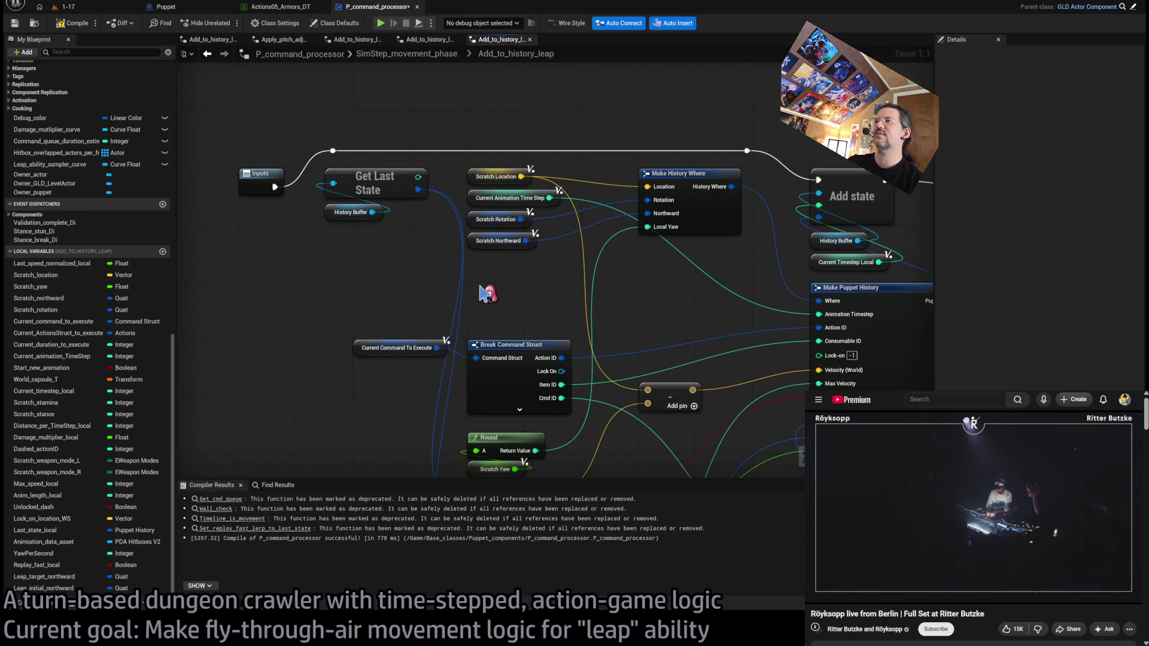
Step: Add a roll-enabled Random Rotator wired to Make History Where's Northward, then play level 1-17
{"action": "left_click_drag", "start_coordinate": [307, 310], "coordinate": [350, 308]}
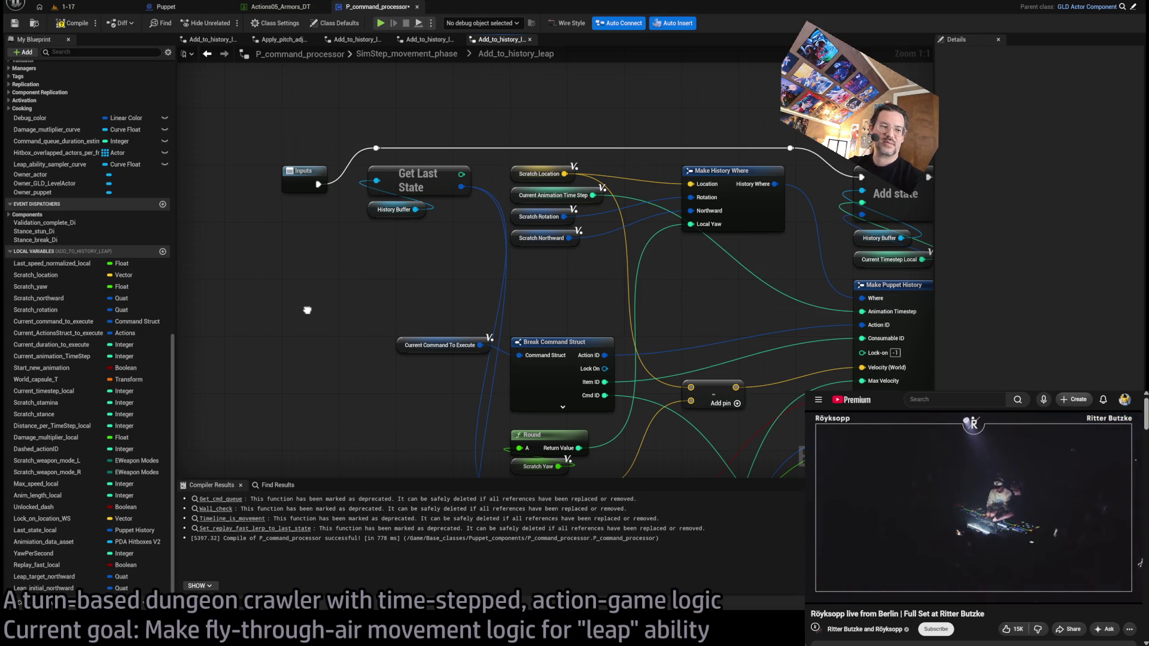
{"action": "mouse_move", "coordinate": [307, 310]}
{"action": "left_mouse_down"}
{"action": "mouse_move", "coordinate": [402, 274]}
{"action": "mouse_move", "coordinate": [359, 285]}
{"action": "mouse_move", "coordinate": [371, 287]}
{"action": "left_mouse_up"}
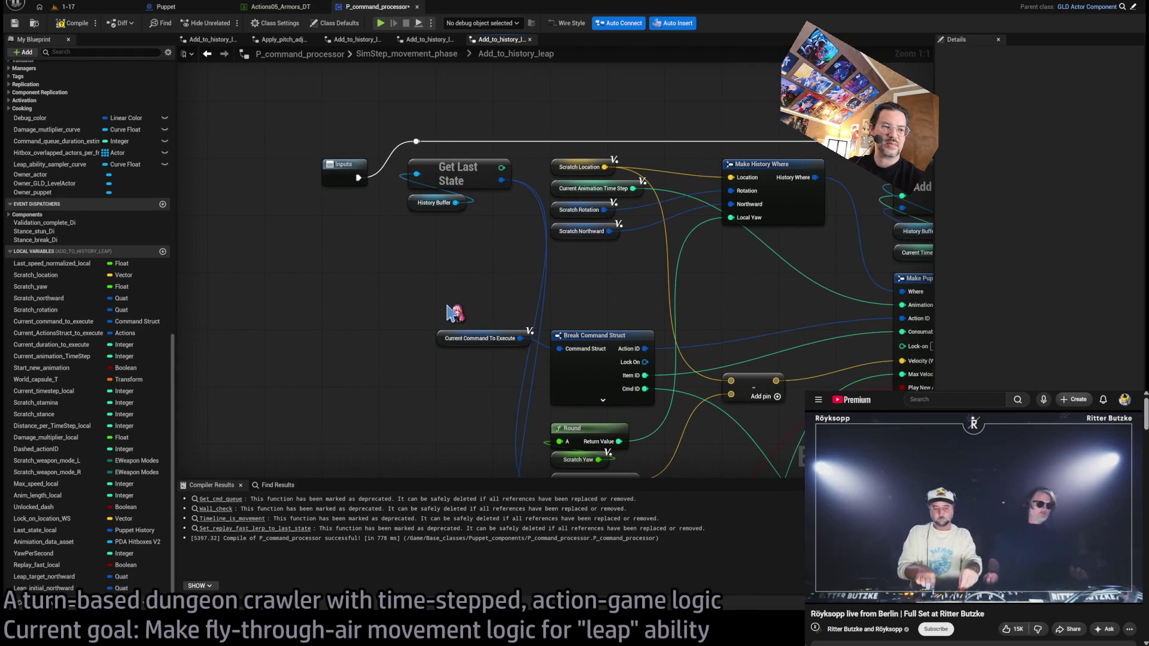
{"action": "key", "text": "ctrl+v"}
{"action": "left_click_drag", "start_coordinate": [514, 306], "coordinate": [411, 264]}
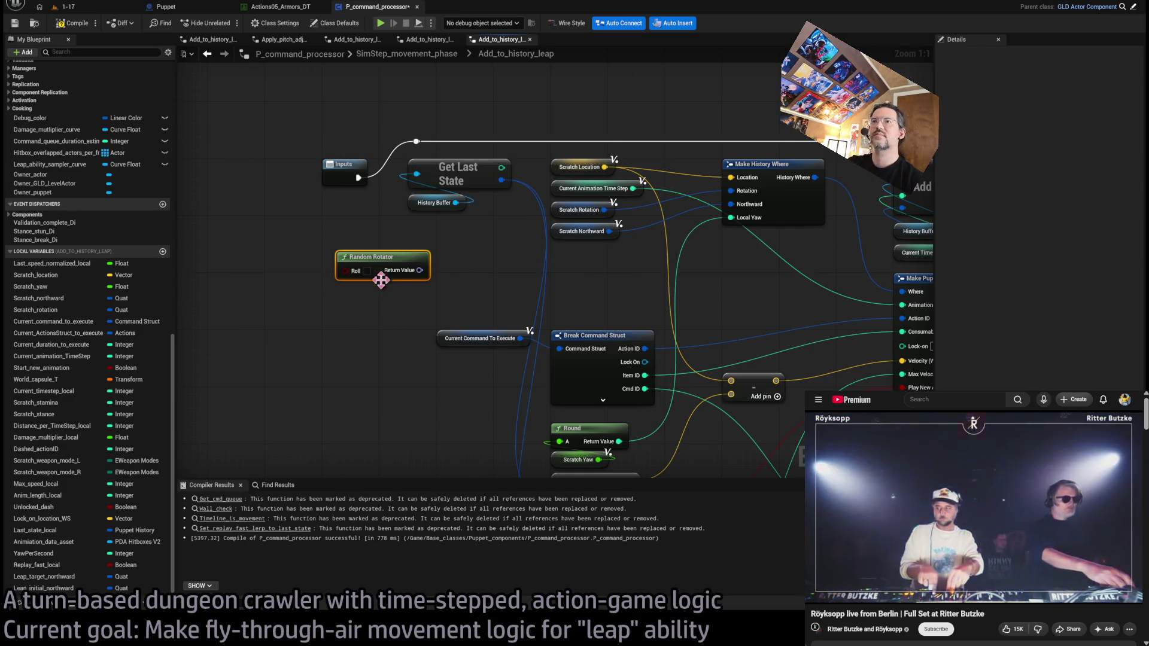
{"action": "left_click_drag", "start_coordinate": [383, 261], "coordinate": [495, 276]}
{"action": "left_click", "coordinate": [424, 286]}
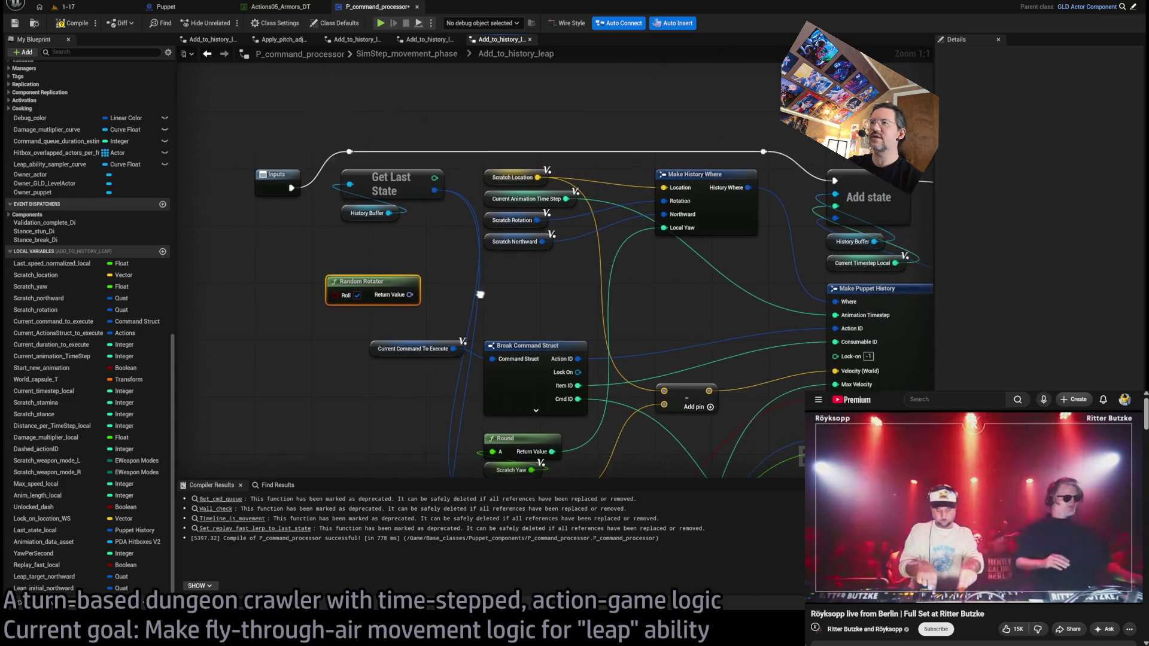
{"action": "left_click_drag", "start_coordinate": [389, 296], "coordinate": [418, 286]}
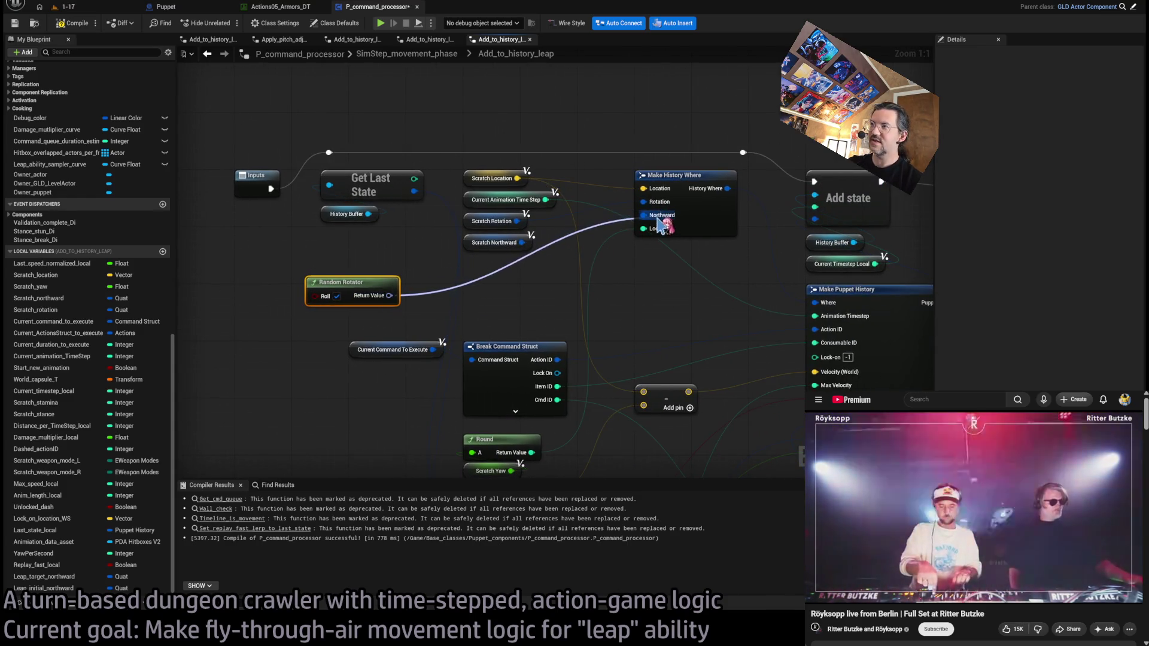
{"action": "left_click_drag", "start_coordinate": [658, 225], "coordinate": [657, 220]}
{"action": "left_click_drag", "start_coordinate": [473, 228], "coordinate": [480, 296]}
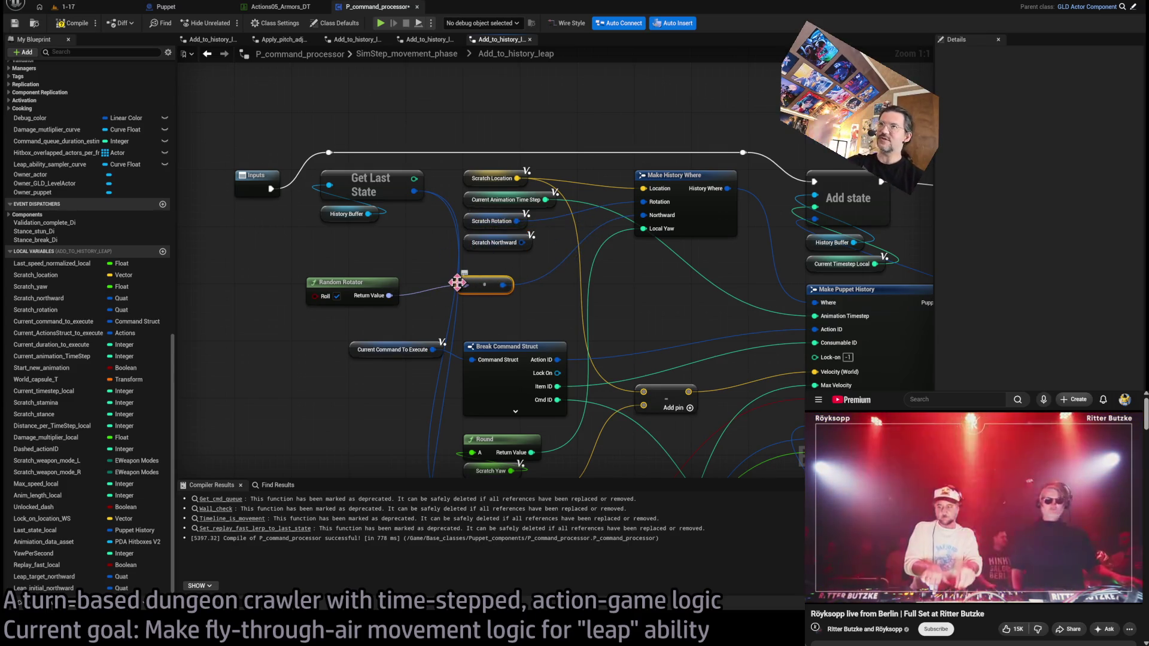
{"action": "left_click", "coordinate": [96, 9]}
{"action": "key", "text": "alt+p"}
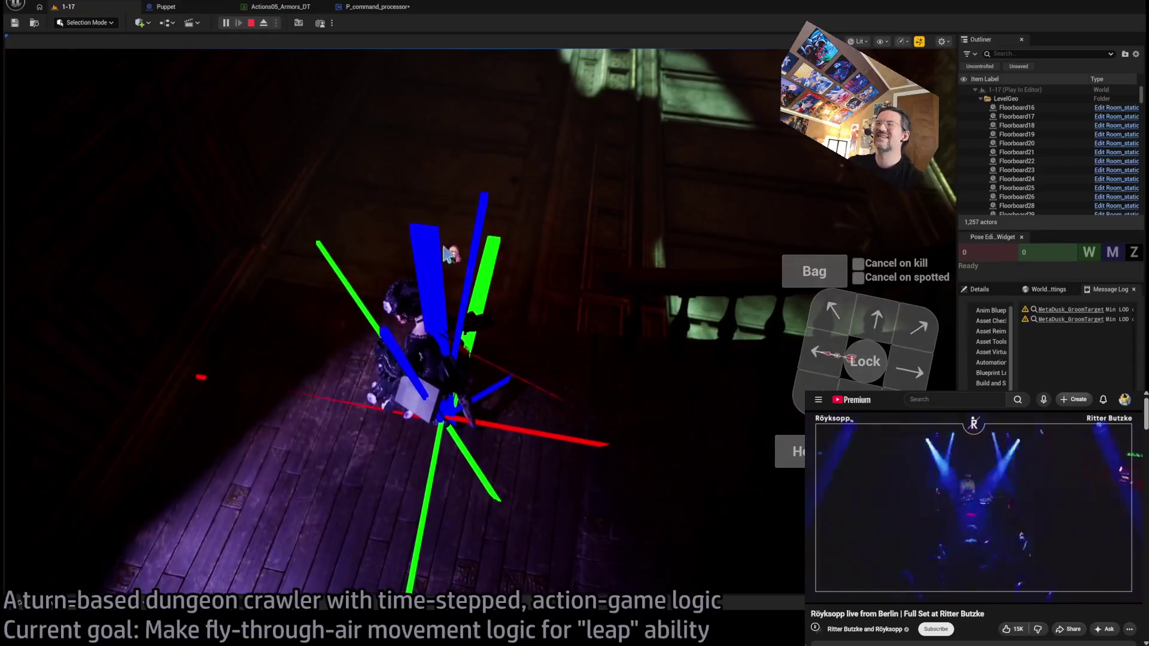
Step: Go back to the P_command_processor blueprint after the leap play-test
{"action": "left_click", "coordinate": [382, 11]}
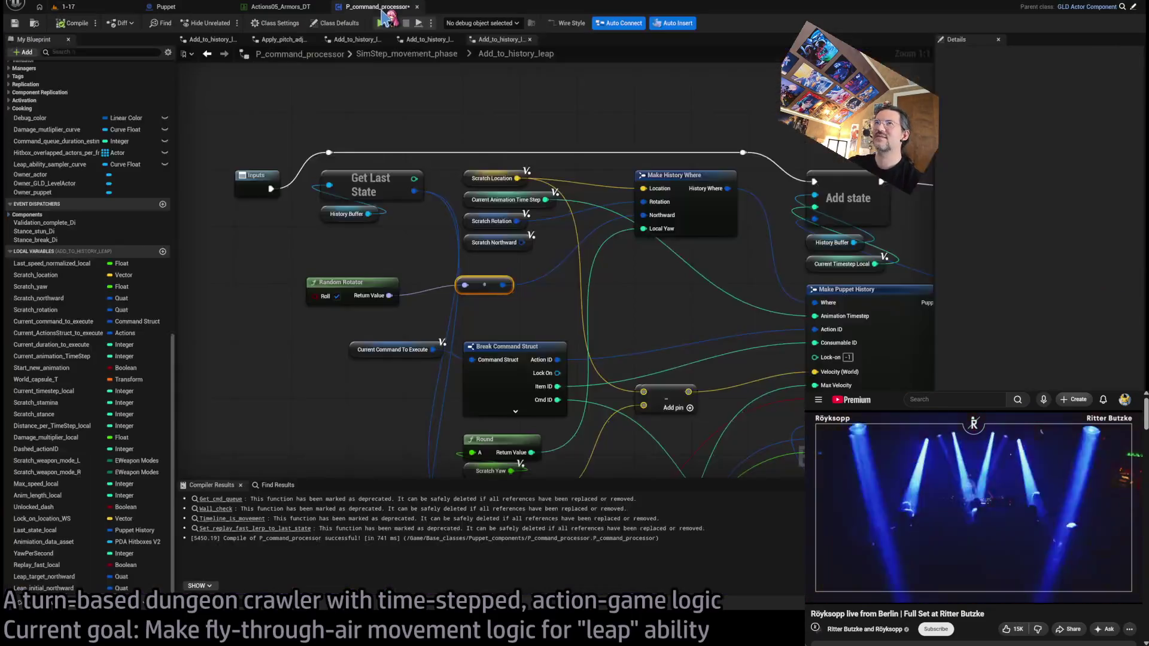
Step: Delete the Random Rotator and reroute, then find SimStep_movement_phase's Sample pseudo-spline and SET nodes
{"action": "key", "text": "Delete"}
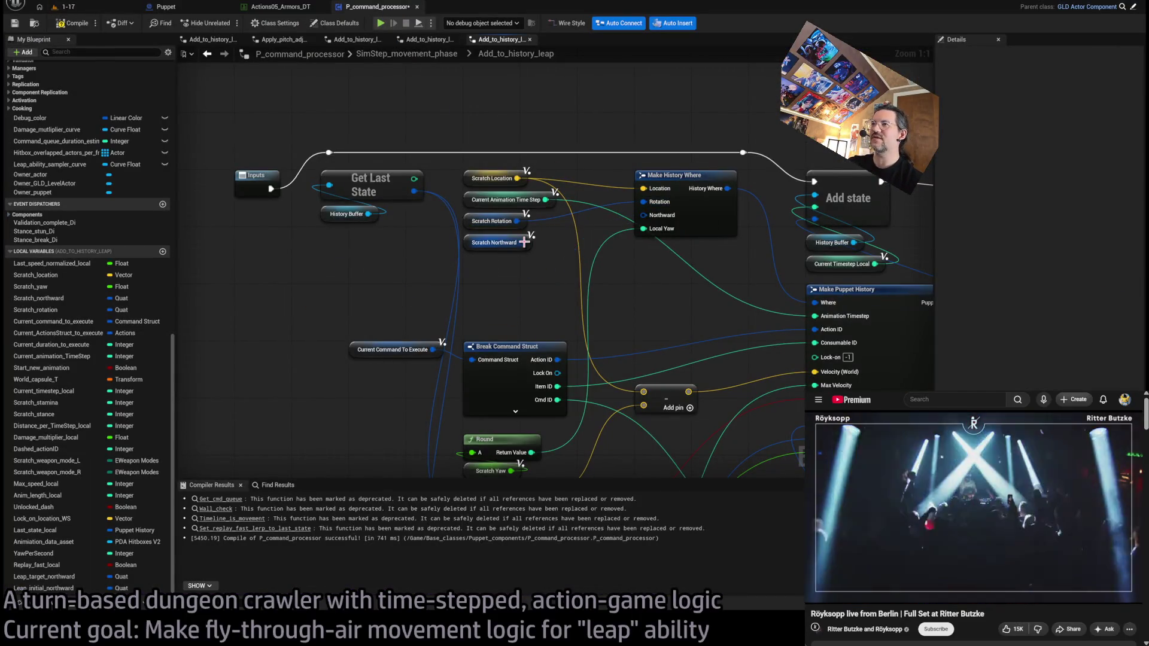
{"action": "left_click", "coordinate": [428, 55]}
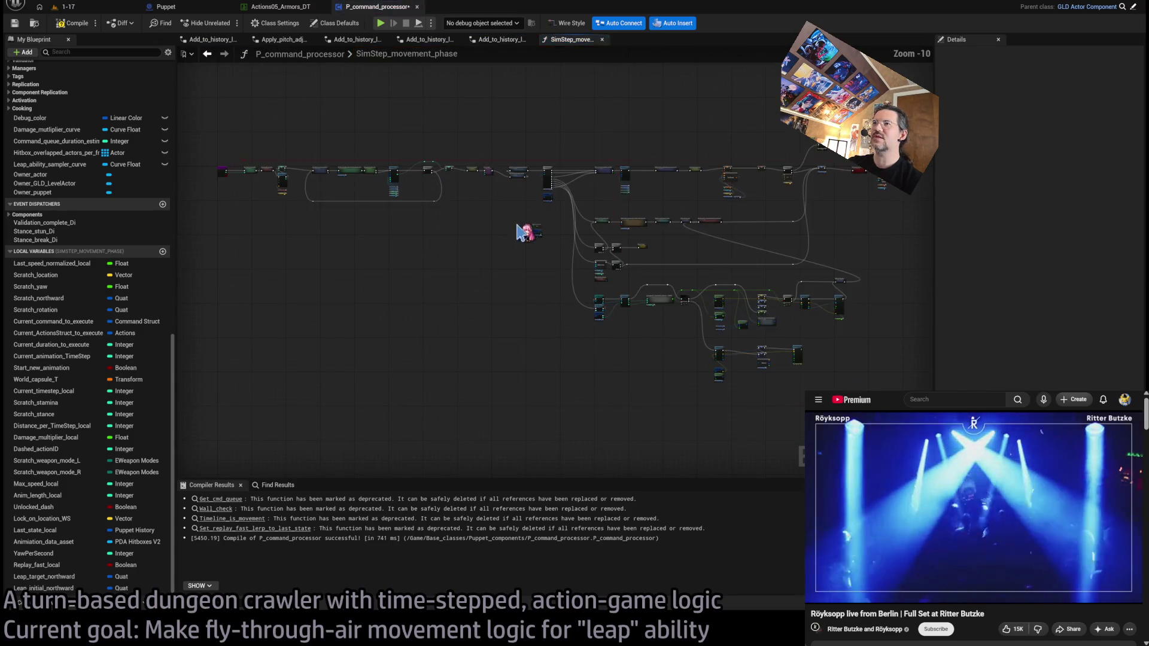
{"action": "scroll", "coordinate": [464, 374], "scroll_direction": "up", "scroll_amount": 4}
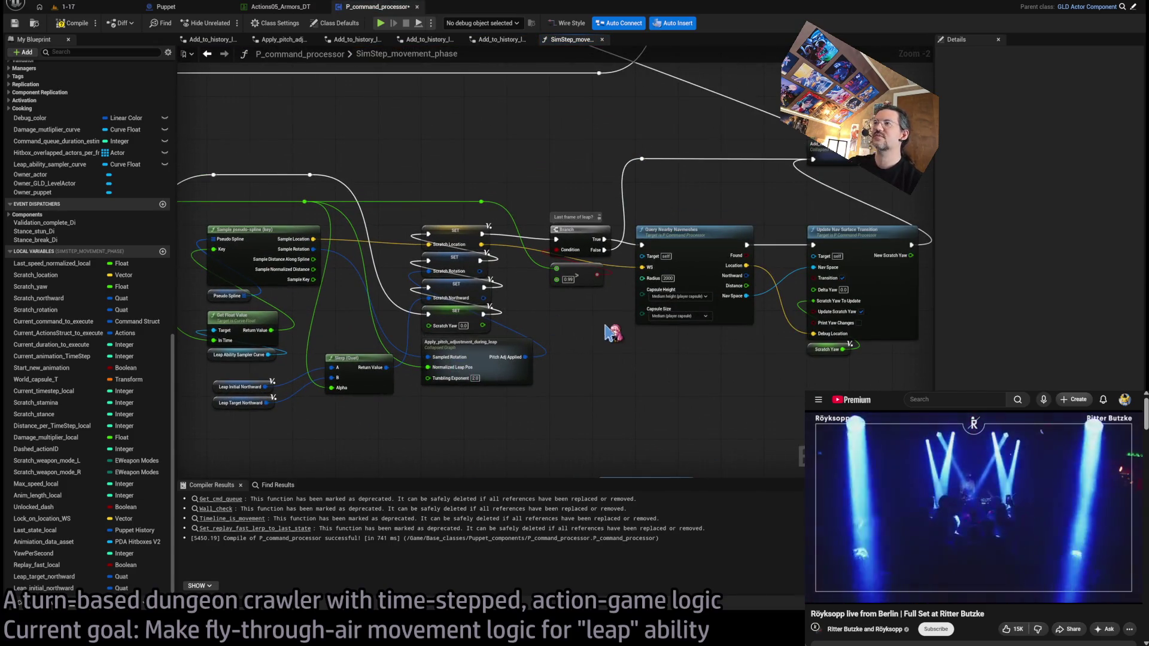
{"action": "left_click_drag", "start_coordinate": [601, 349], "coordinate": [468, 374]}
{"action": "scroll", "coordinate": [468, 373], "scroll_direction": "up", "scroll_amount": 1}
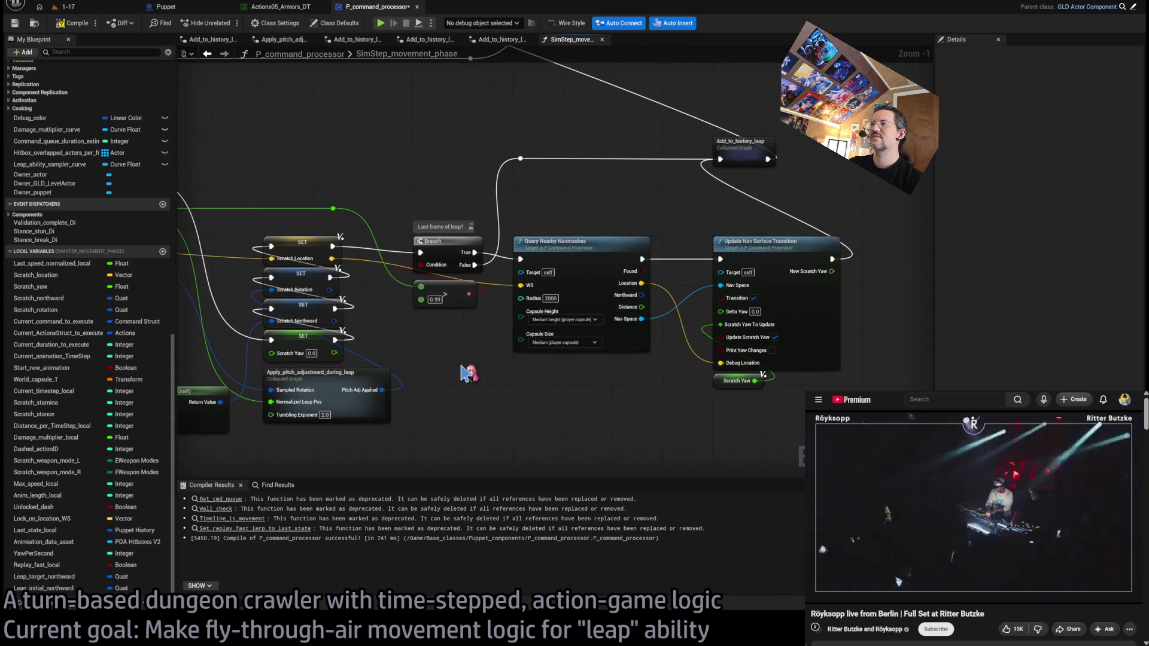
{"action": "left_click_drag", "start_coordinate": [544, 357], "coordinate": [694, 353]}
{"action": "mouse_move", "coordinate": [461, 326]}
{"action": "left_mouse_down"}
{"action": "mouse_move", "coordinate": [611, 324]}
{"action": "mouse_move", "coordinate": [683, 254]}
{"action": "left_mouse_up"}
{"action": "scroll", "coordinate": [611, 324], "scroll_direction": "up", "scroll_amount": 1}
{"action": "left_click", "coordinate": [688, 260]}
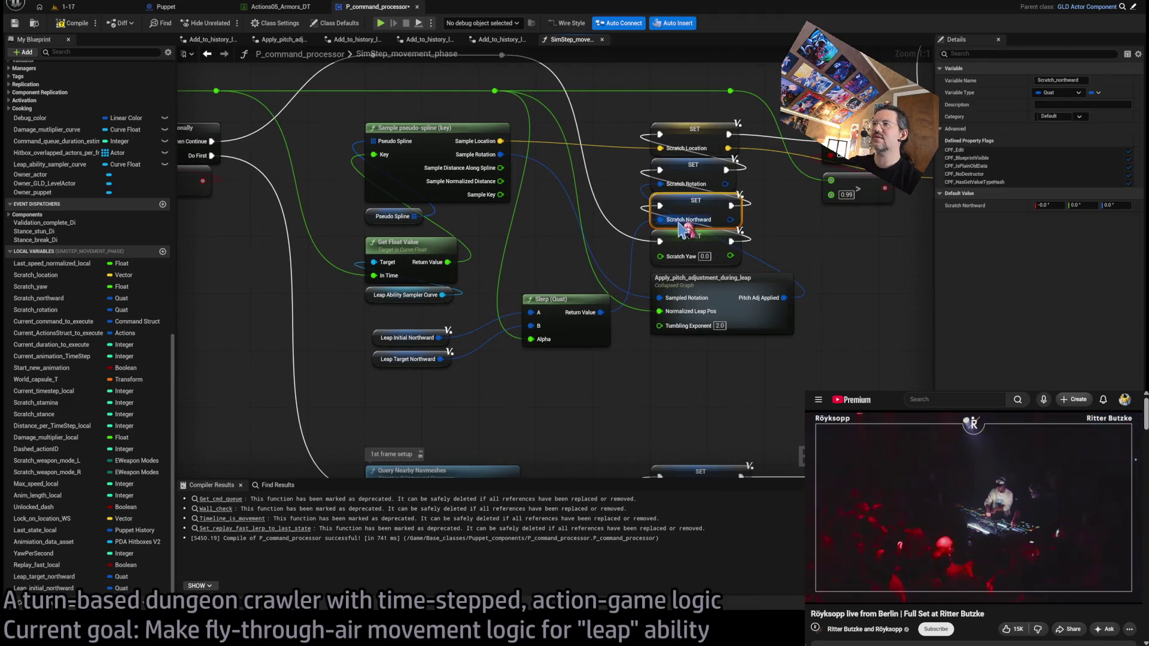
{"action": "left_click", "coordinate": [516, 408]}
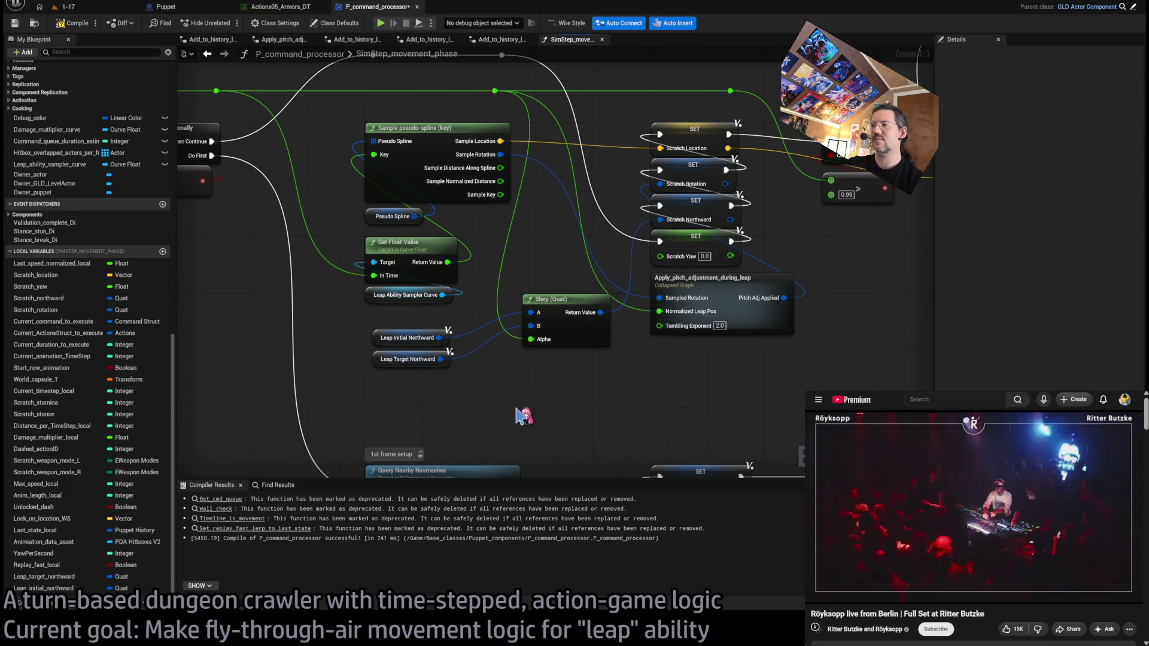
Step: Add a Random Rotator below the Slerp, wire its output, and switch to level 1-17
{"action": "key", "text": "ctrl+v"}
{"action": "mouse_move", "coordinate": [597, 419]}
{"action": "left_mouse_down"}
{"action": "mouse_move", "coordinate": [654, 244]}
{"action": "mouse_move", "coordinate": [646, 261]}
{"action": "left_mouse_up"}
{"action": "left_click_drag", "start_coordinate": [622, 359], "coordinate": [579, 409]}
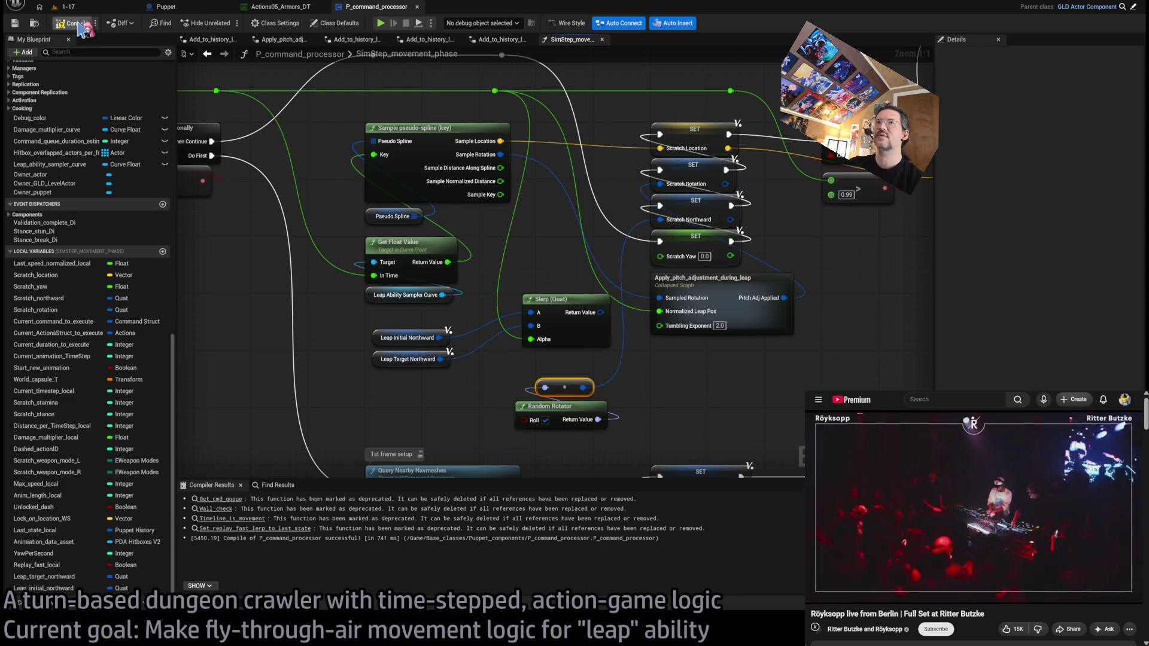
{"action": "left_click", "coordinate": [105, 11]}
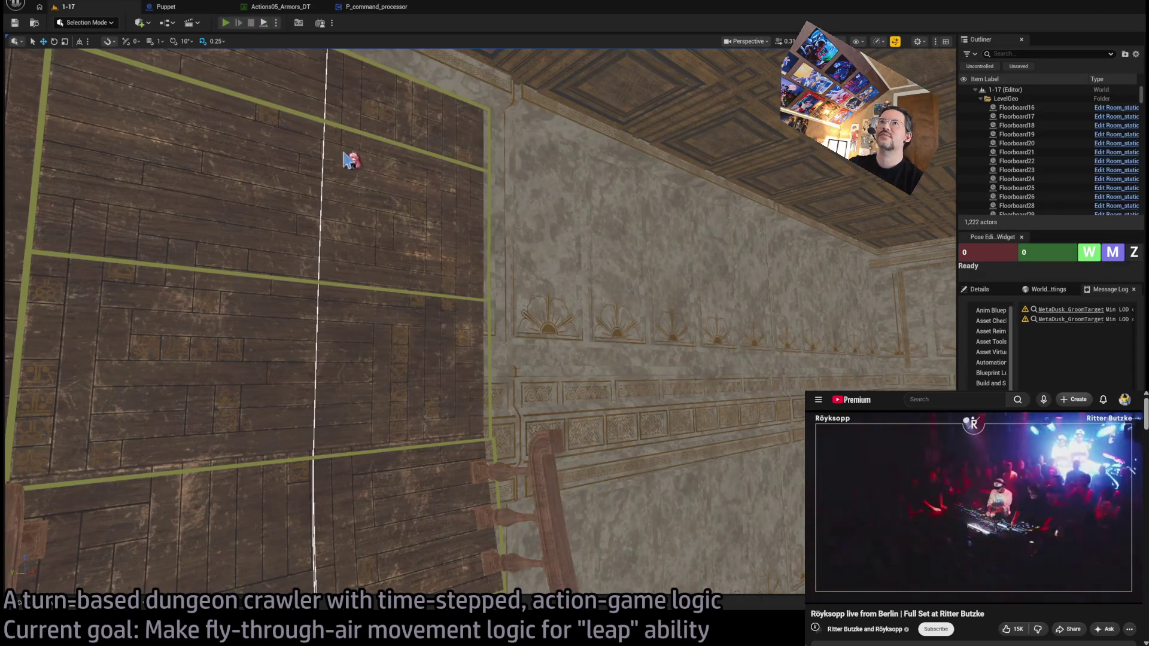
Step: Play level 1-17, trigger the leap, stop, and return to P_command_processor
{"action": "key", "text": "alt+p"}
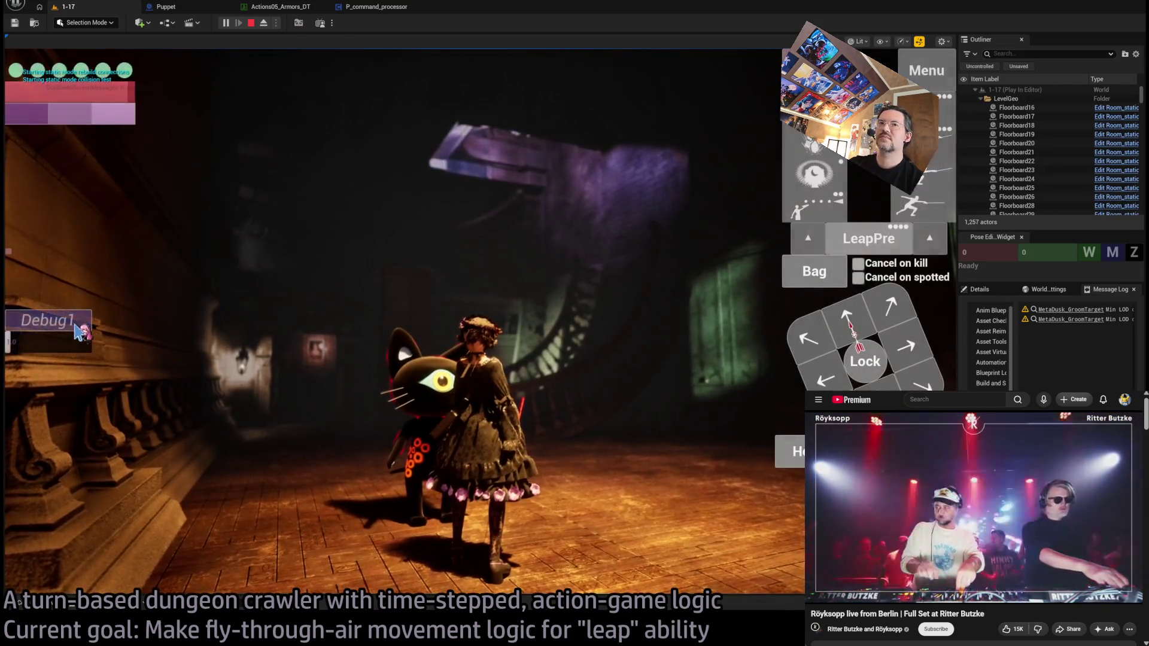
{"action": "left_click", "coordinate": [850, 251]}
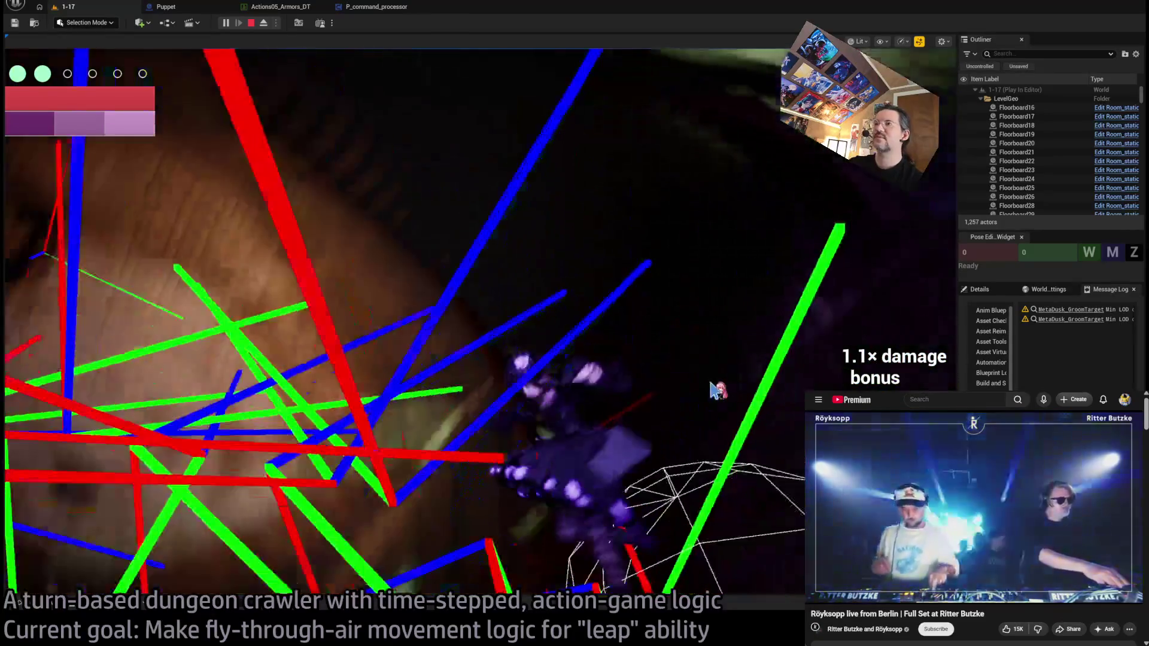
{"action": "key", "text": "Escape"}
{"action": "left_click", "coordinate": [367, 7]}
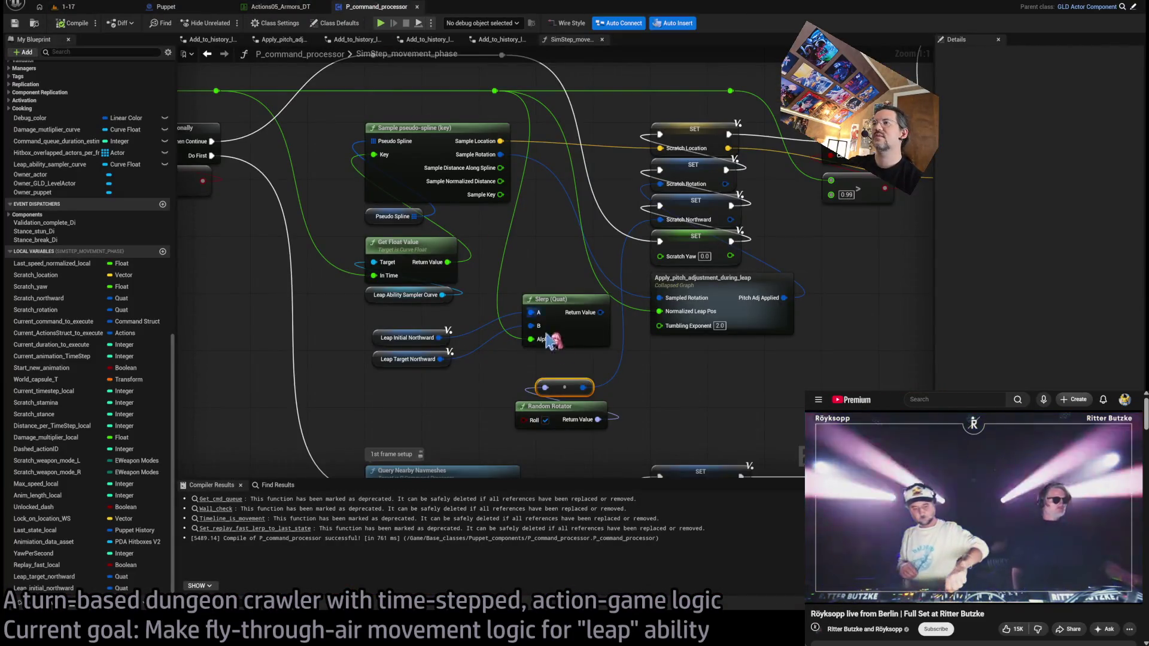
Step: Feed the Slerp result into the Sampled Rotation setter
{"action": "left_click_drag", "start_coordinate": [599, 313], "coordinate": [659, 298]}
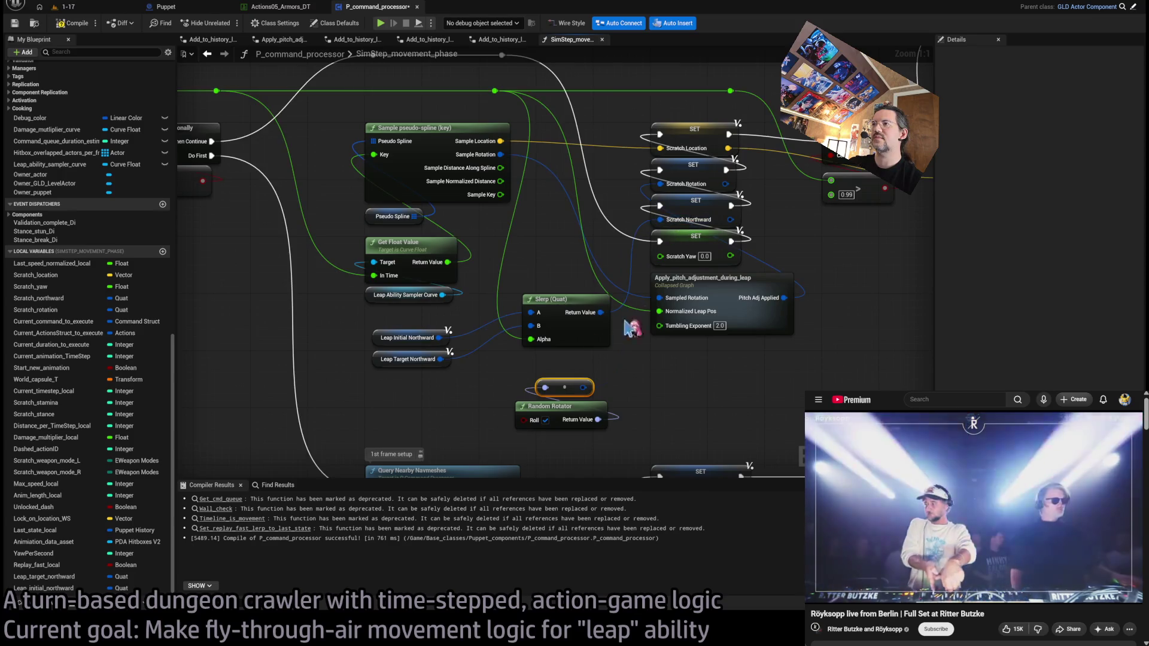
{"action": "left_click_drag", "start_coordinate": [546, 378], "coordinate": [641, 355]}
{"action": "mouse_move", "coordinate": [682, 292]}
{"action": "left_mouse_down"}
{"action": "mouse_move", "coordinate": [616, 257]}
{"action": "mouse_move", "coordinate": [712, 276]}
{"action": "mouse_move", "coordinate": [684, 267]}
{"action": "mouse_move", "coordinate": [644, 326]}
{"action": "mouse_move", "coordinate": [640, 246]}
{"action": "mouse_move", "coordinate": [654, 280]}
{"action": "left_mouse_up"}
{"action": "scroll", "coordinate": [685, 267], "scroll_direction": "down", "scroll_amount": 1}
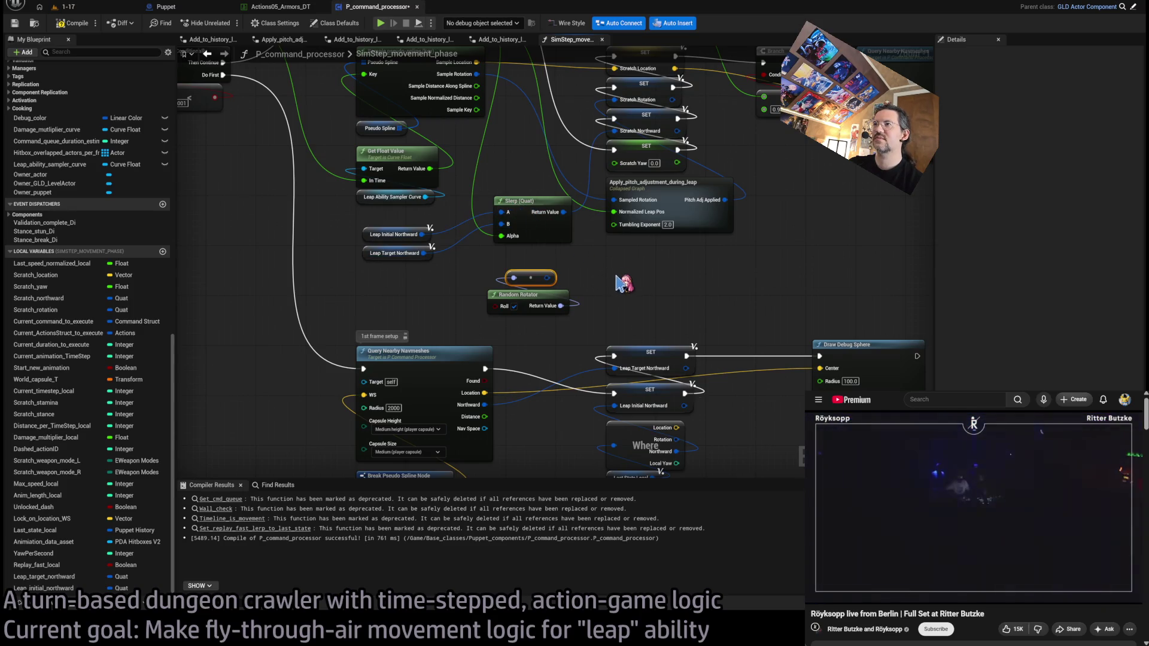
{"action": "left_click_drag", "start_coordinate": [618, 278], "coordinate": [555, 224]}
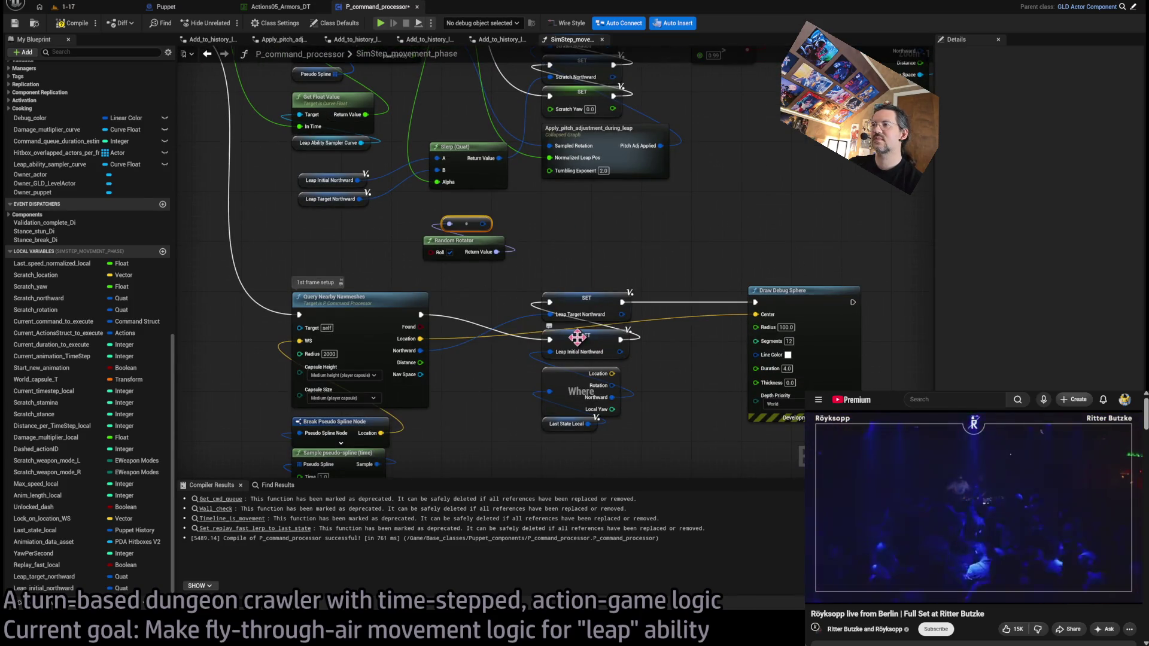
{"action": "scroll", "coordinate": [534, 331], "scroll_direction": "down", "scroll_amount": 1}
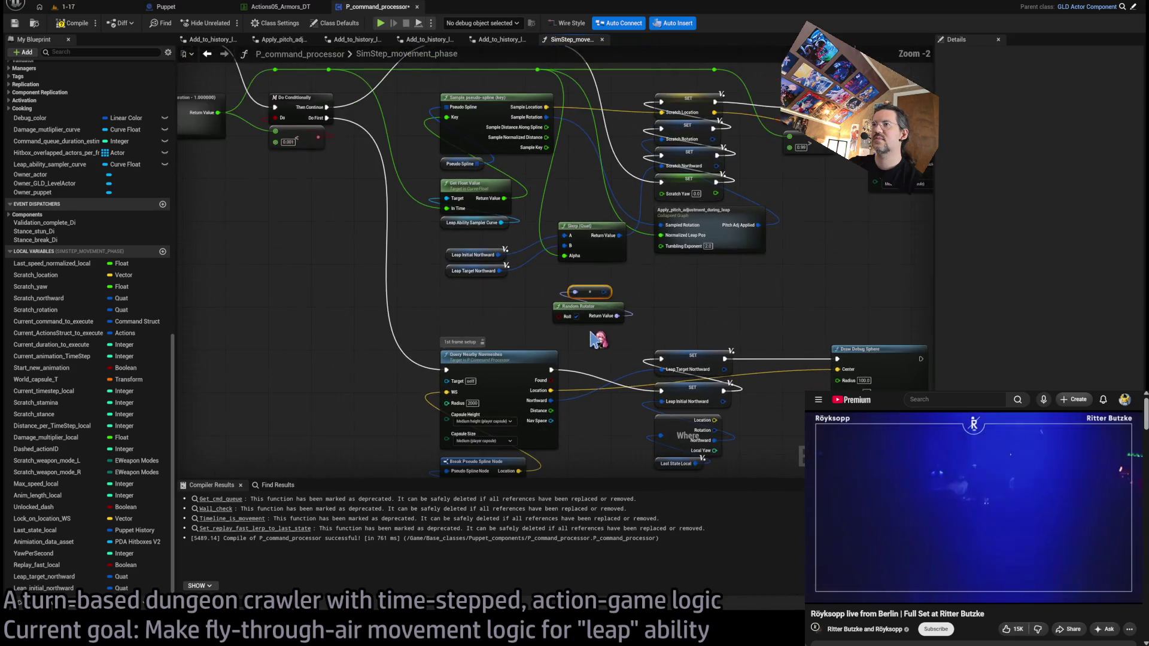
{"action": "left_click_drag", "start_coordinate": [616, 308], "coordinate": [553, 371]}
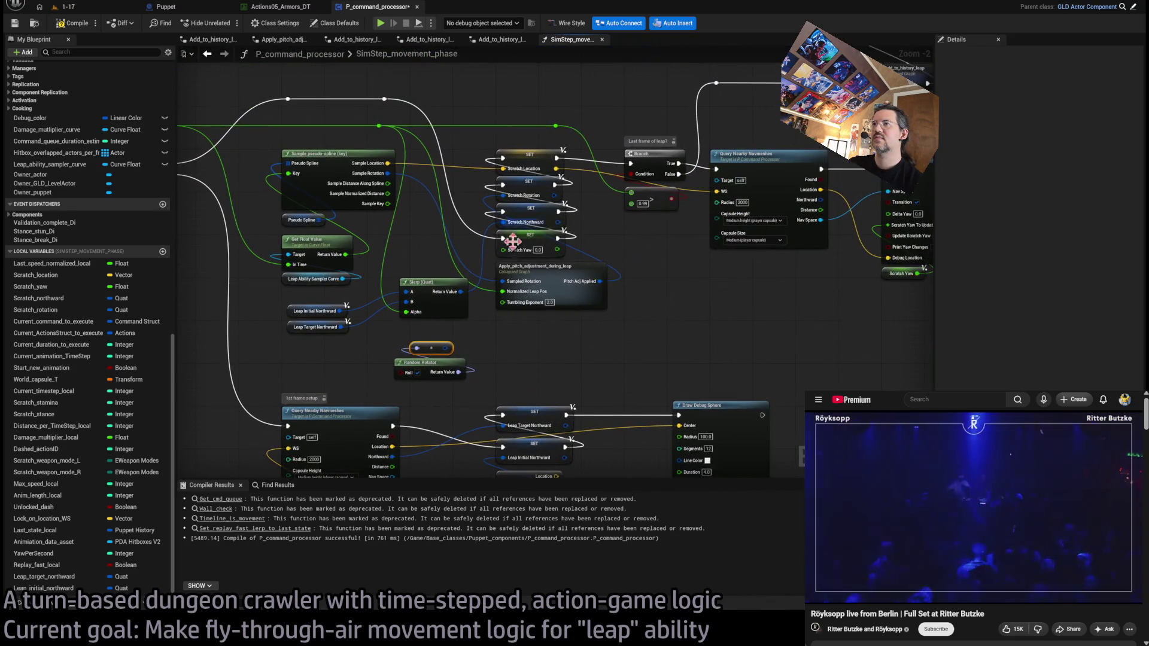
{"action": "left_click", "coordinate": [550, 356]}
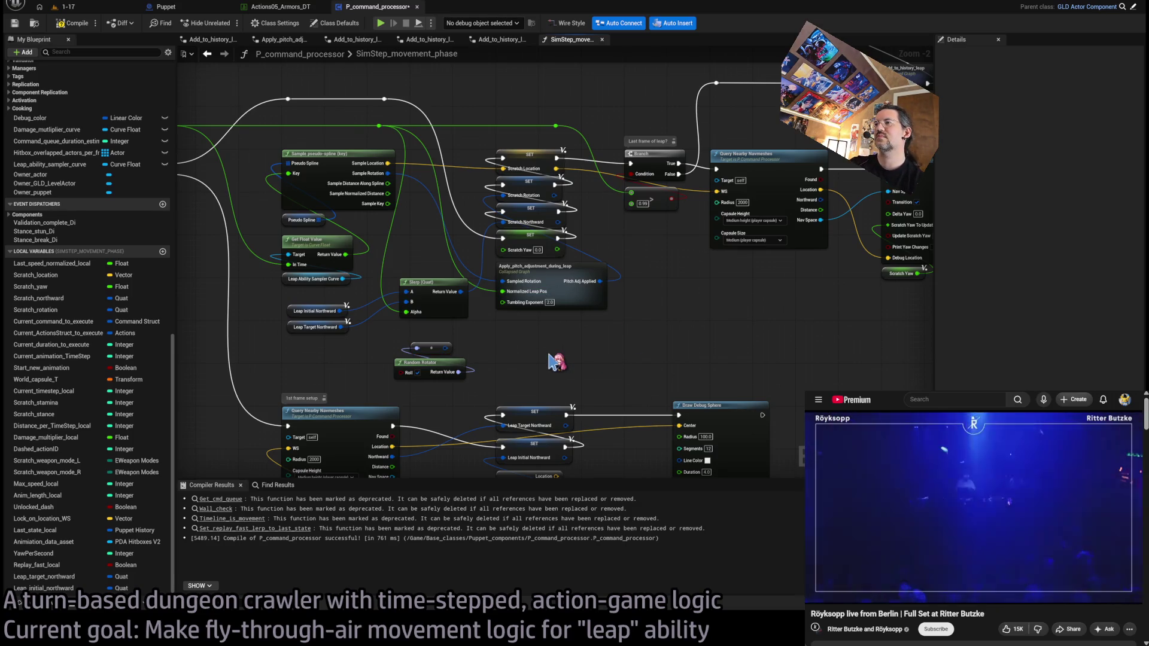
{"action": "left_click_drag", "start_coordinate": [679, 325], "coordinate": [667, 290]}
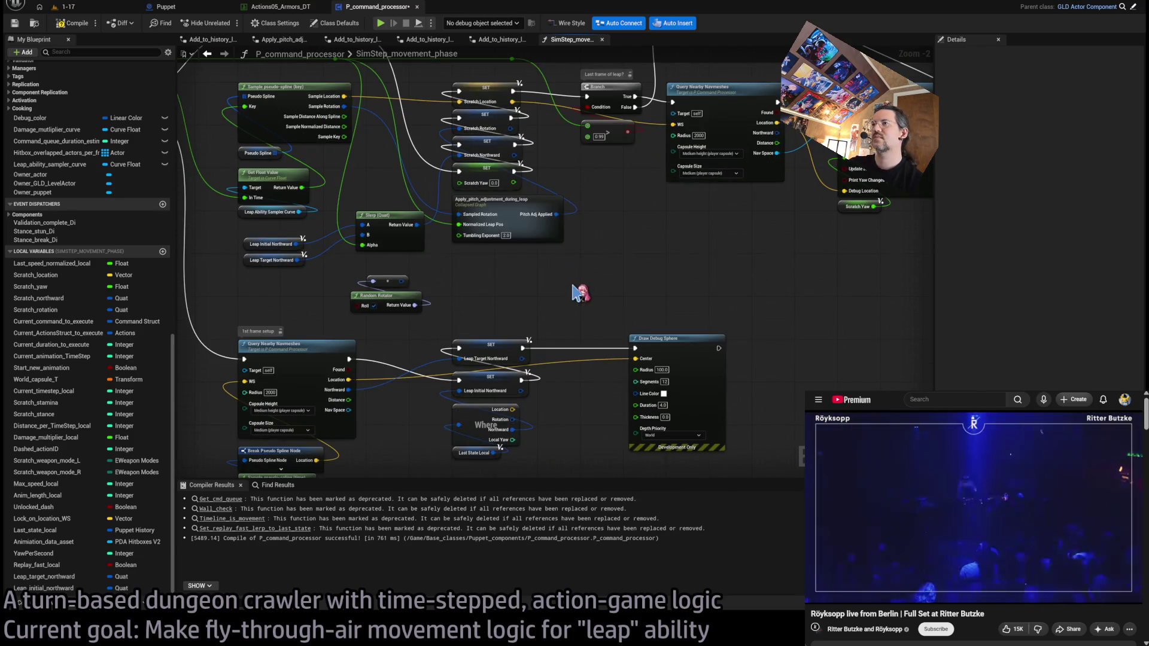
Step: Add a Print Text node after the SET node, fed the float value through a text conversion
{"action": "key", "text": "ctrl+v"}
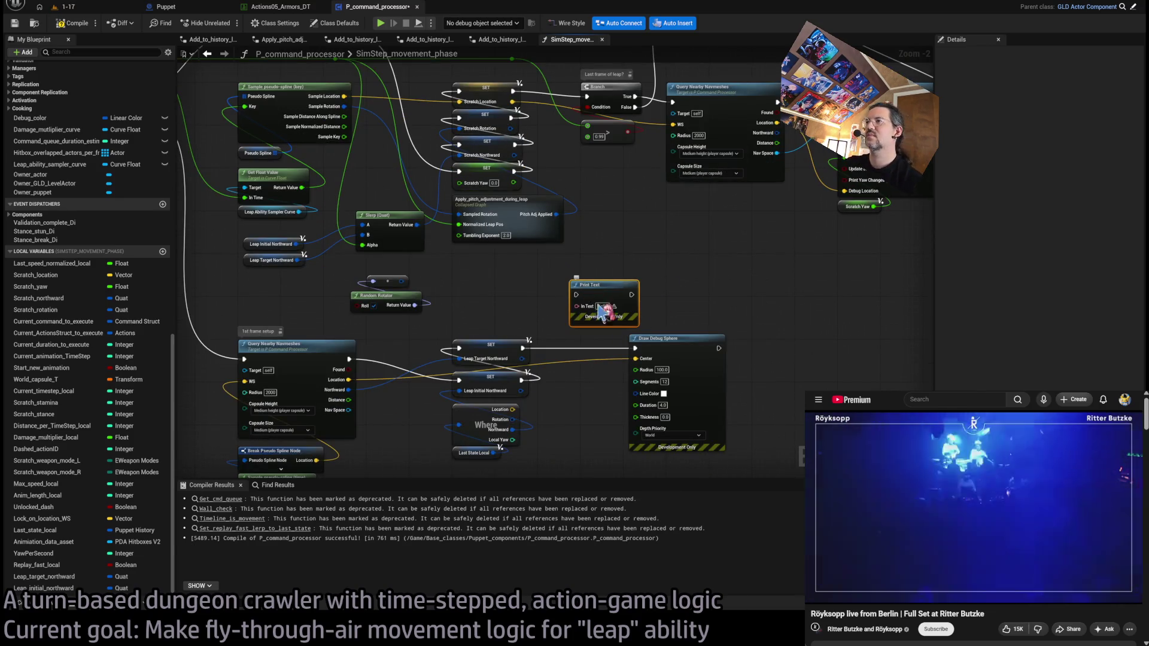
{"action": "left_click_drag", "start_coordinate": [522, 347], "coordinate": [576, 295]}
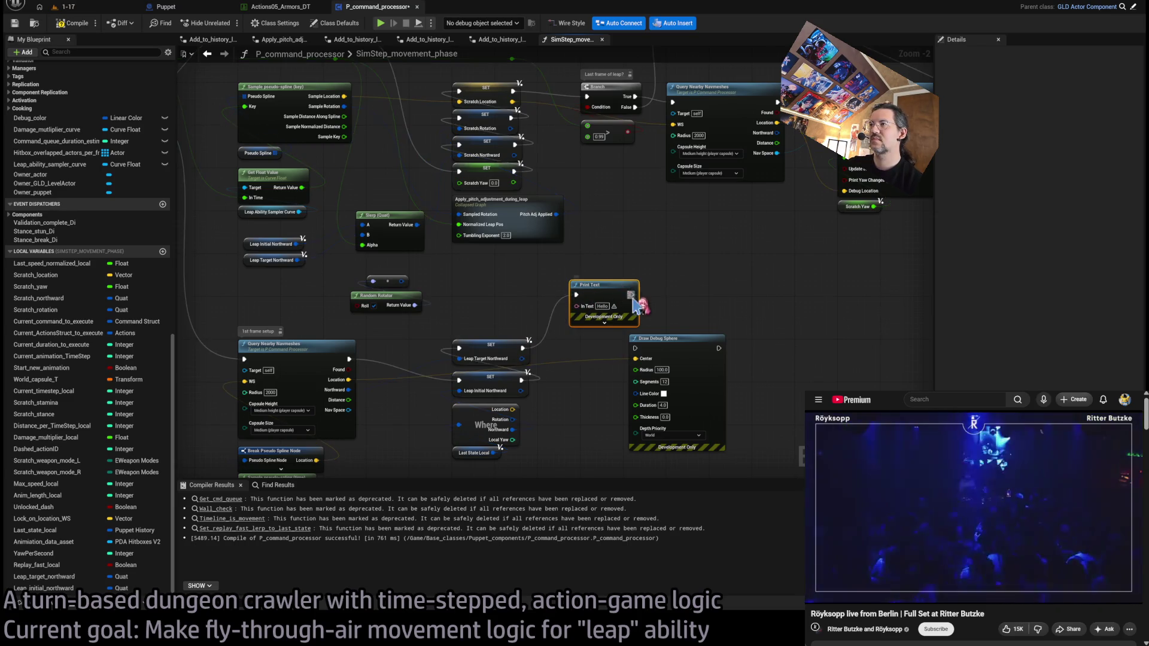
{"action": "left_click_drag", "start_coordinate": [619, 326], "coordinate": [599, 316]}
{"action": "left_click", "coordinate": [583, 312]}
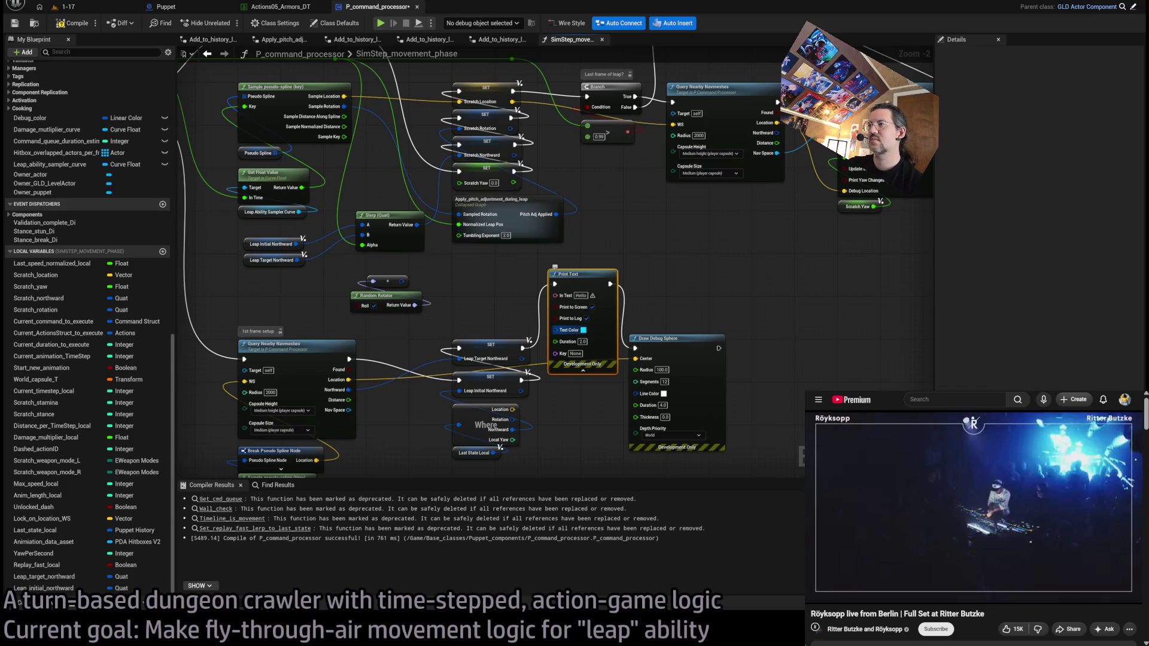
{"action": "mouse_move", "coordinate": [371, 367]}
{"action": "left_mouse_down"}
{"action": "mouse_move", "coordinate": [431, 407]}
{"action": "mouse_move", "coordinate": [669, 350]}
{"action": "mouse_move", "coordinate": [723, 355]}
{"action": "left_mouse_up"}
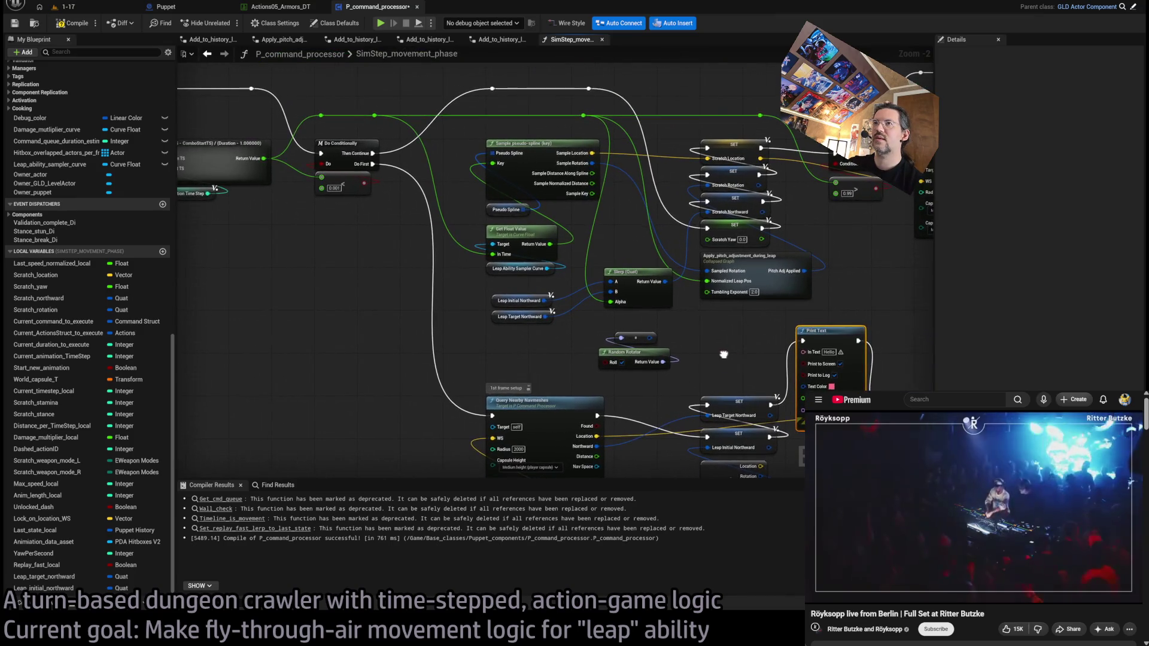
{"action": "left_click_drag", "start_coordinate": [271, 149], "coordinate": [130, 121]}
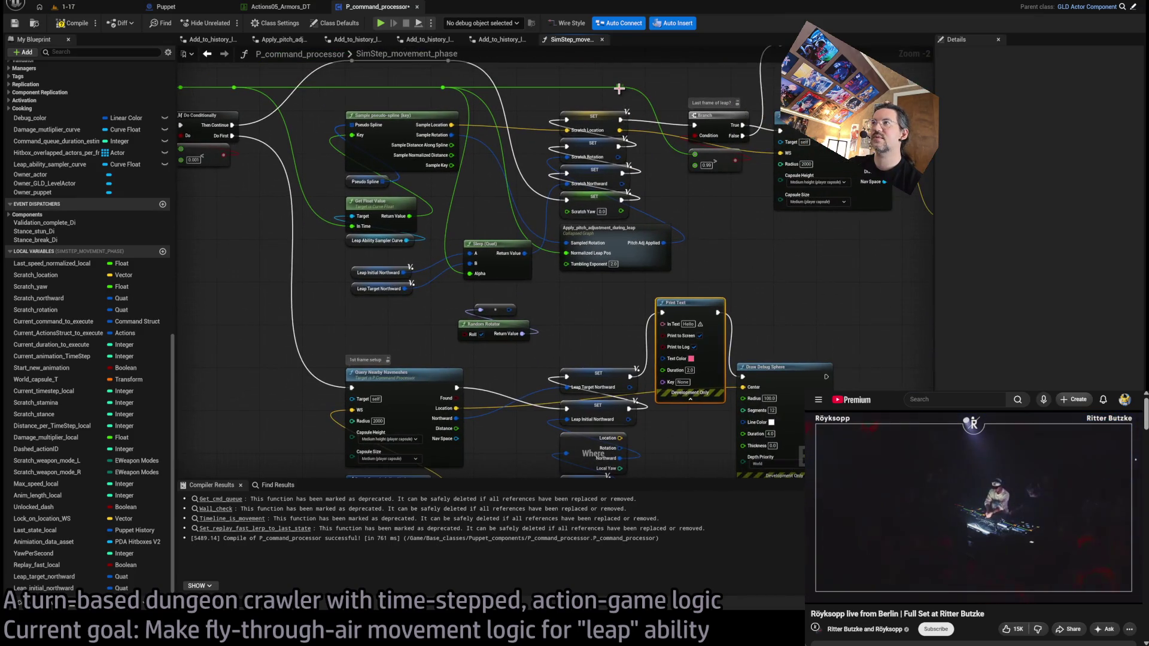
{"action": "left_click_drag", "start_coordinate": [670, 210], "coordinate": [669, 326]}
{"action": "mouse_move", "coordinate": [678, 203]}
{"action": "left_mouse_down"}
{"action": "mouse_move", "coordinate": [718, 242]}
{"action": "mouse_move", "coordinate": [704, 285]}
{"action": "left_mouse_up"}
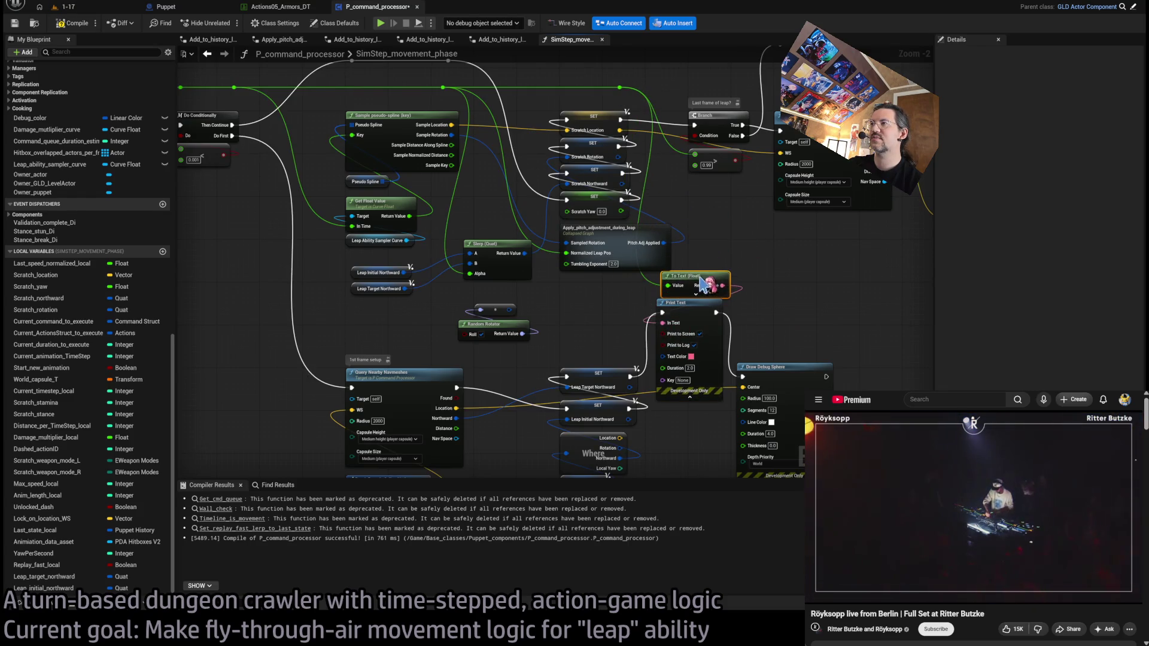
Step: Insert the print into the upper chain between SET and Branch, then compile
{"action": "left_click_drag", "start_coordinate": [776, 327], "coordinate": [701, 450]}
{"action": "key", "text": "ctrl+v"}
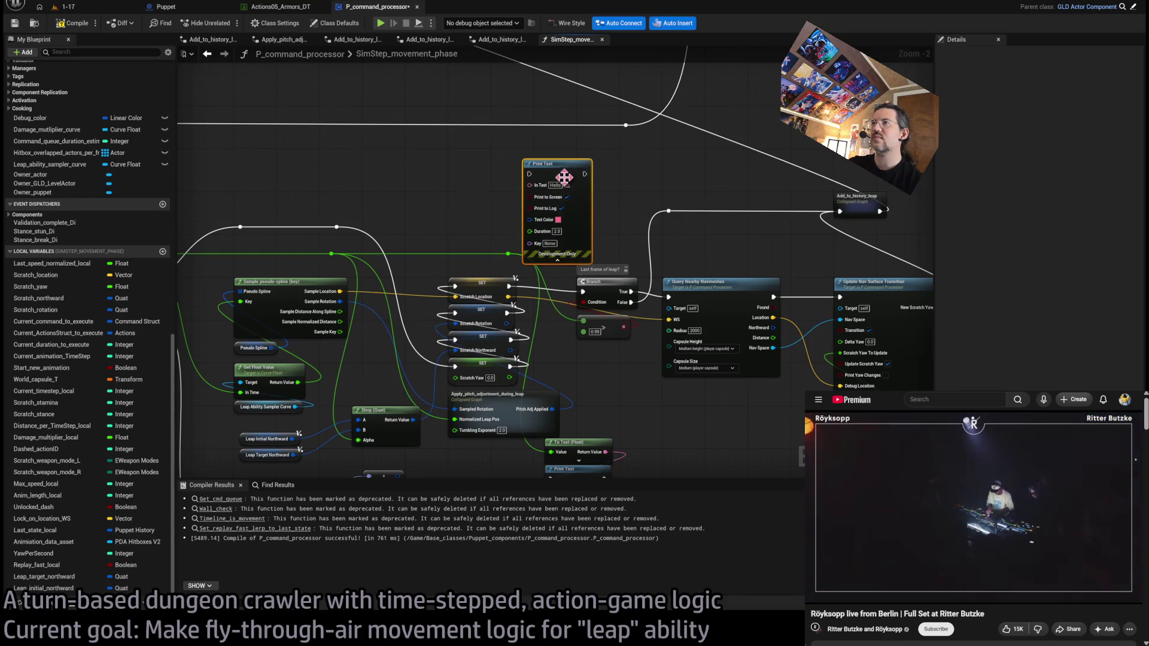
{"action": "mouse_move", "coordinate": [606, 452]}
{"action": "left_mouse_down"}
{"action": "mouse_move", "coordinate": [556, 174]}
{"action": "mouse_move", "coordinate": [540, 163]}
{"action": "left_mouse_up"}
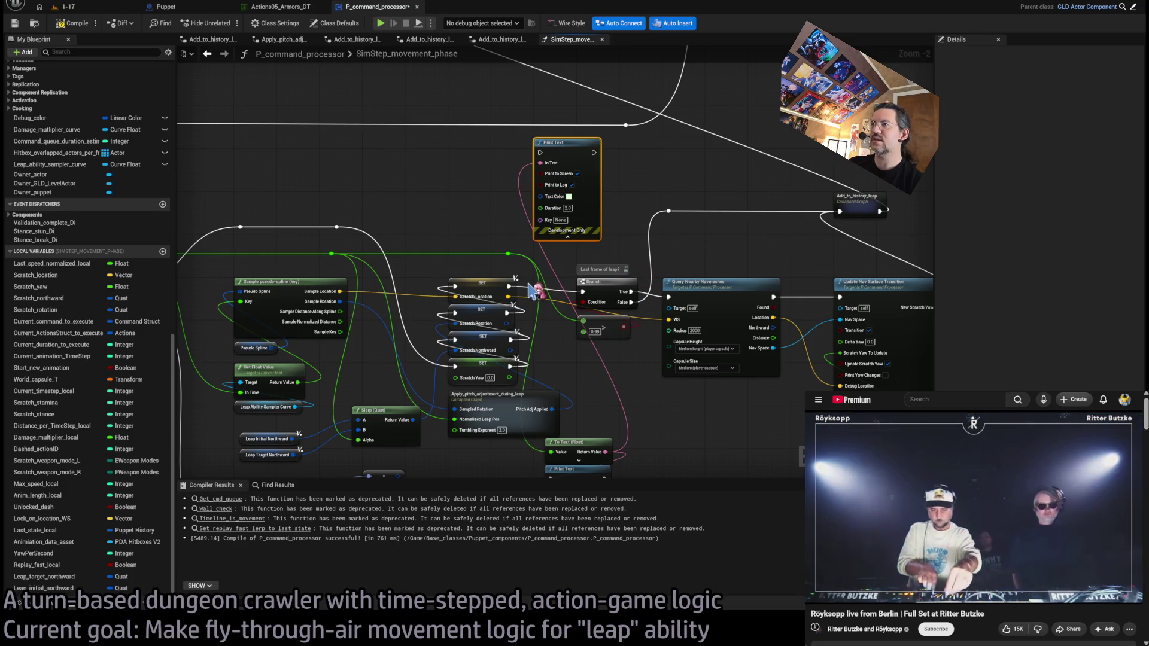
{"action": "mouse_move", "coordinate": [508, 287]}
{"action": "left_mouse_down"}
{"action": "mouse_move", "coordinate": [540, 152]}
{"action": "mouse_move", "coordinate": [584, 292]}
{"action": "left_mouse_up"}
{"action": "left_click", "coordinate": [74, 29]}
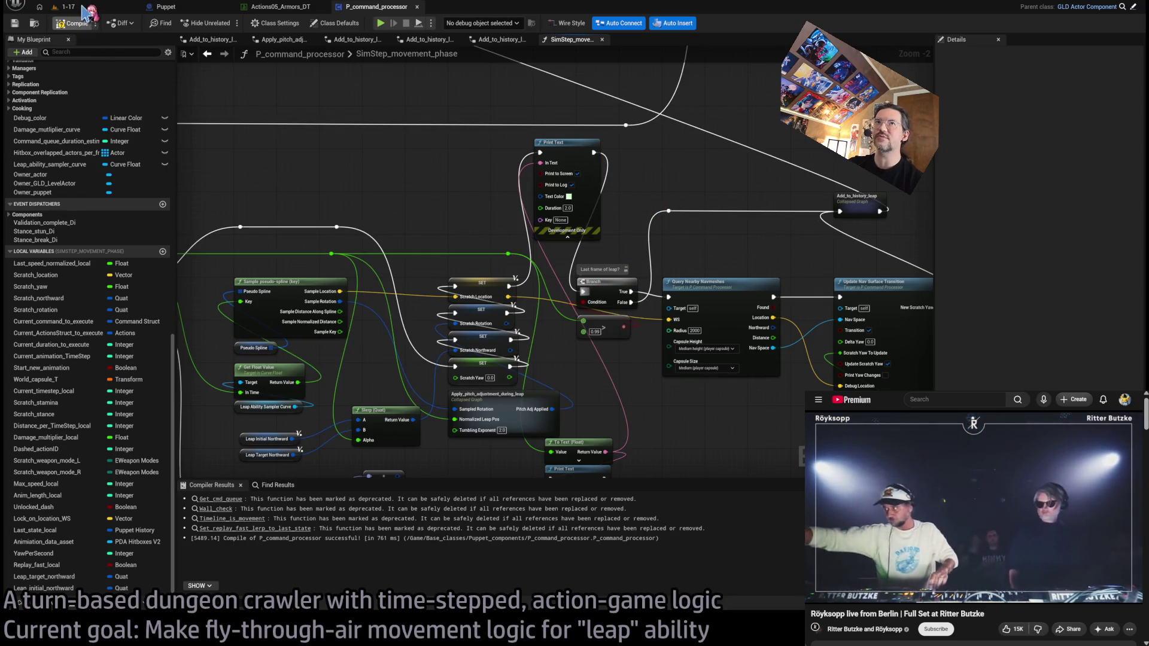
{"action": "left_click", "coordinate": [84, 8]}
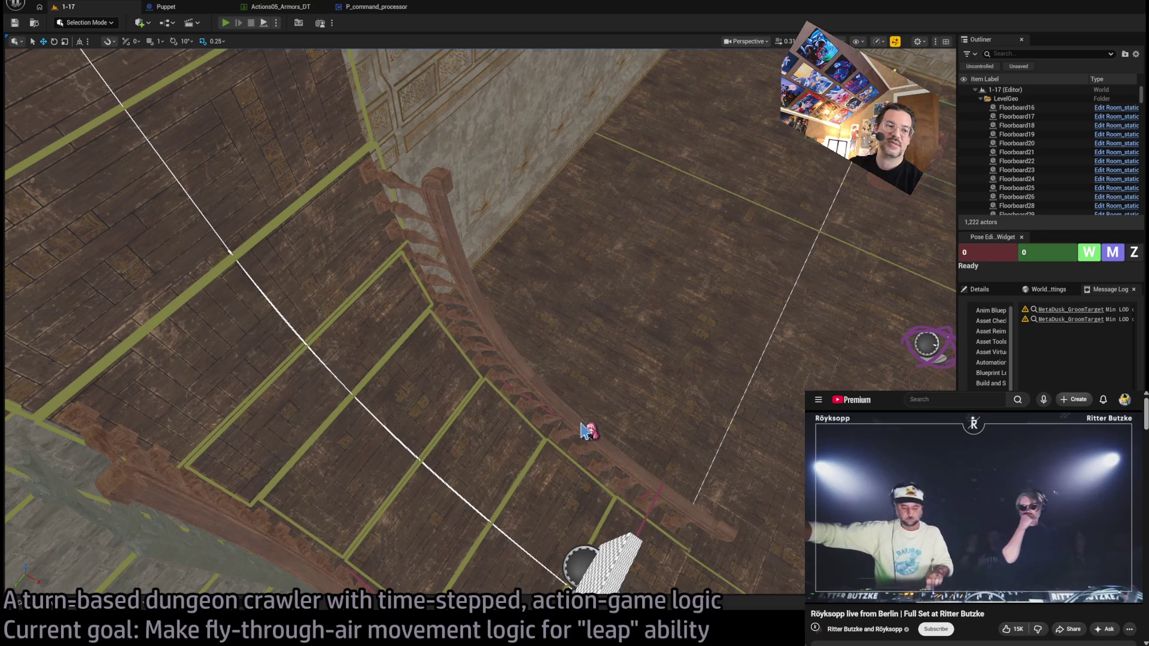
{"action": "key", "text": "alt+p"}
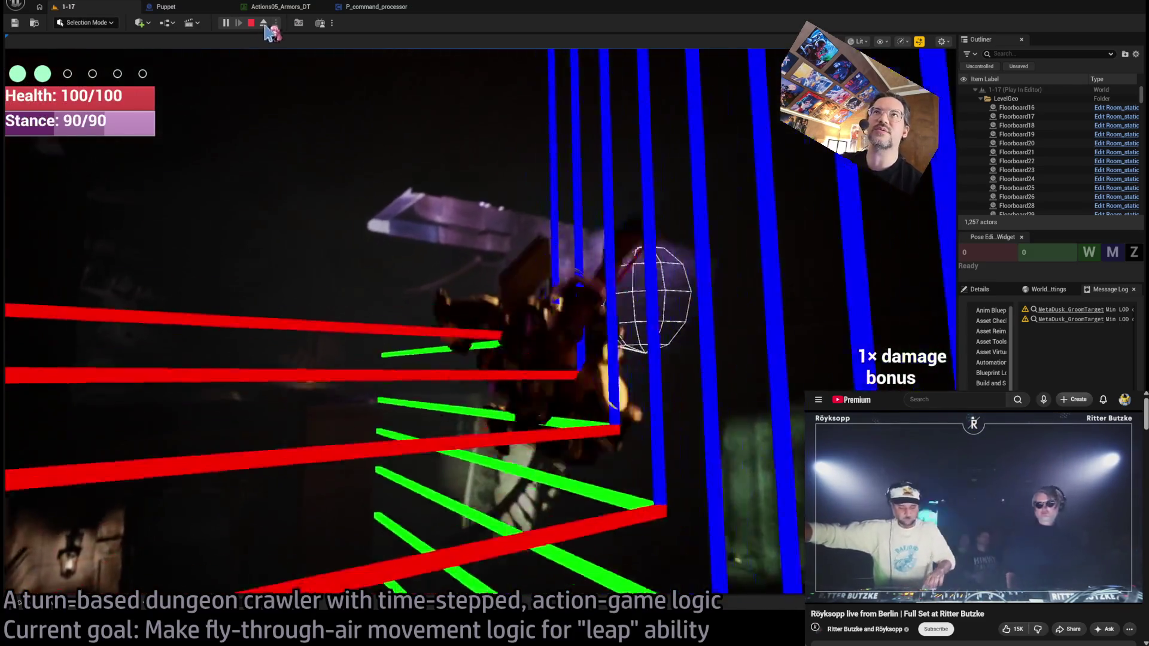
{"action": "key", "text": "Escape"}
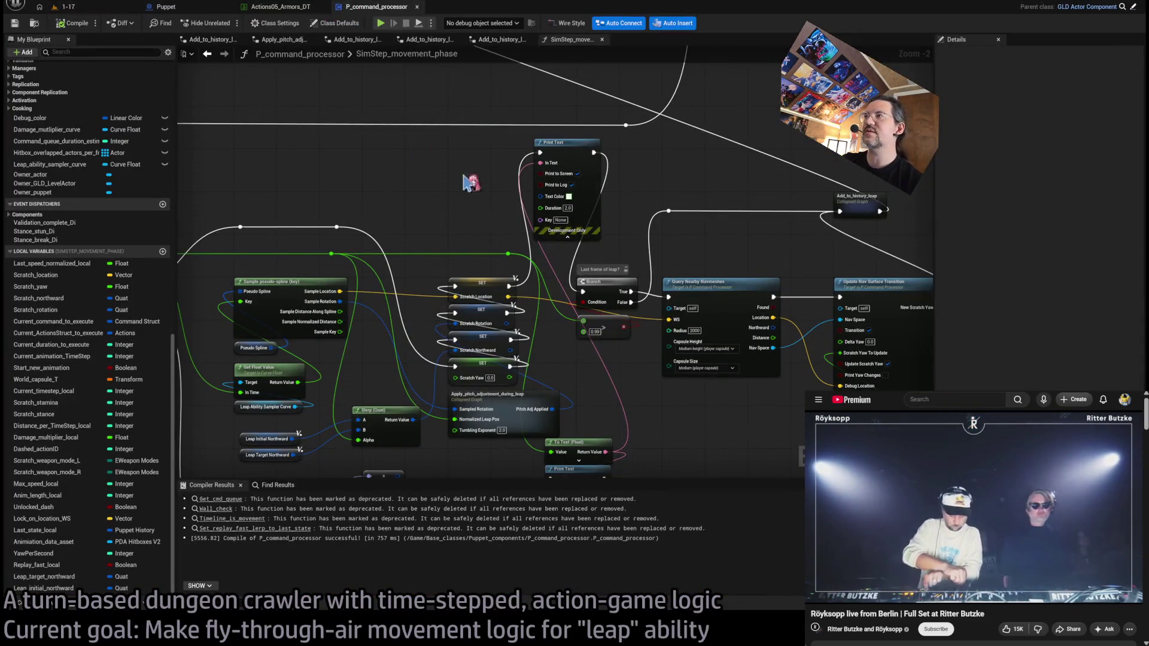
Step: Reconnect SET Scratch Location straight to the Branch and delete the Draw Debug Sphere node
{"action": "scroll", "coordinate": [583, 189], "scroll_direction": "down", "scroll_amount": 1}
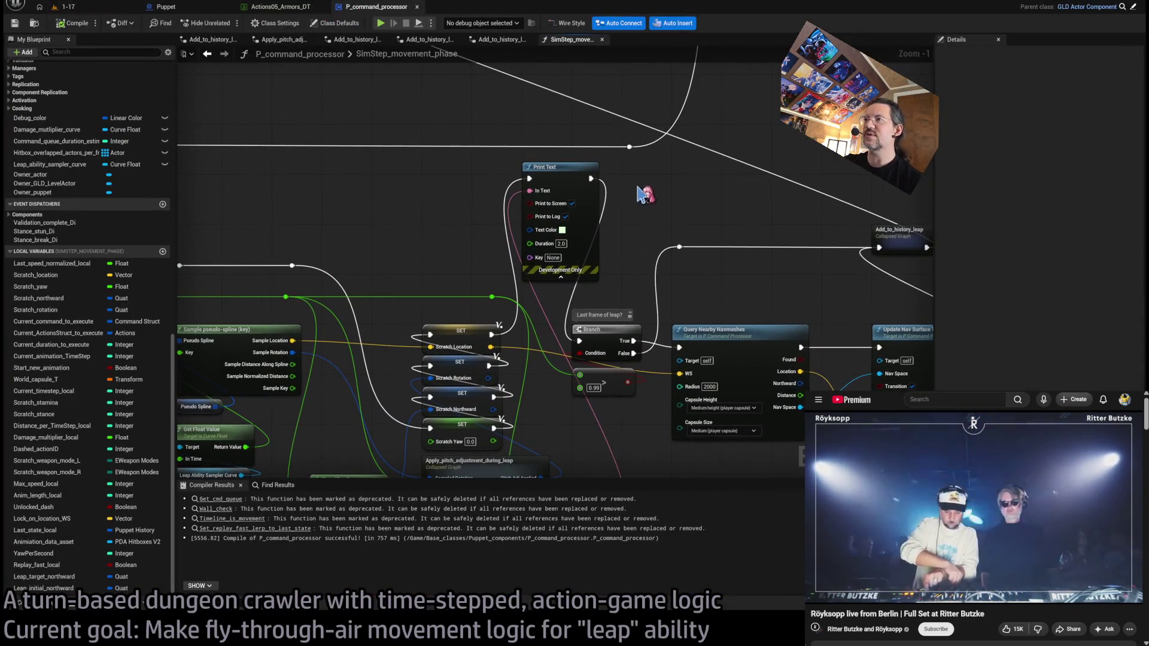
{"action": "scroll", "coordinate": [626, 124], "scroll_direction": "up", "scroll_amount": 1}
{"action": "mouse_move", "coordinate": [491, 240]}
{"action": "left_mouse_down"}
{"action": "mouse_move", "coordinate": [570, 246]}
{"action": "mouse_move", "coordinate": [568, 101]}
{"action": "left_mouse_up"}
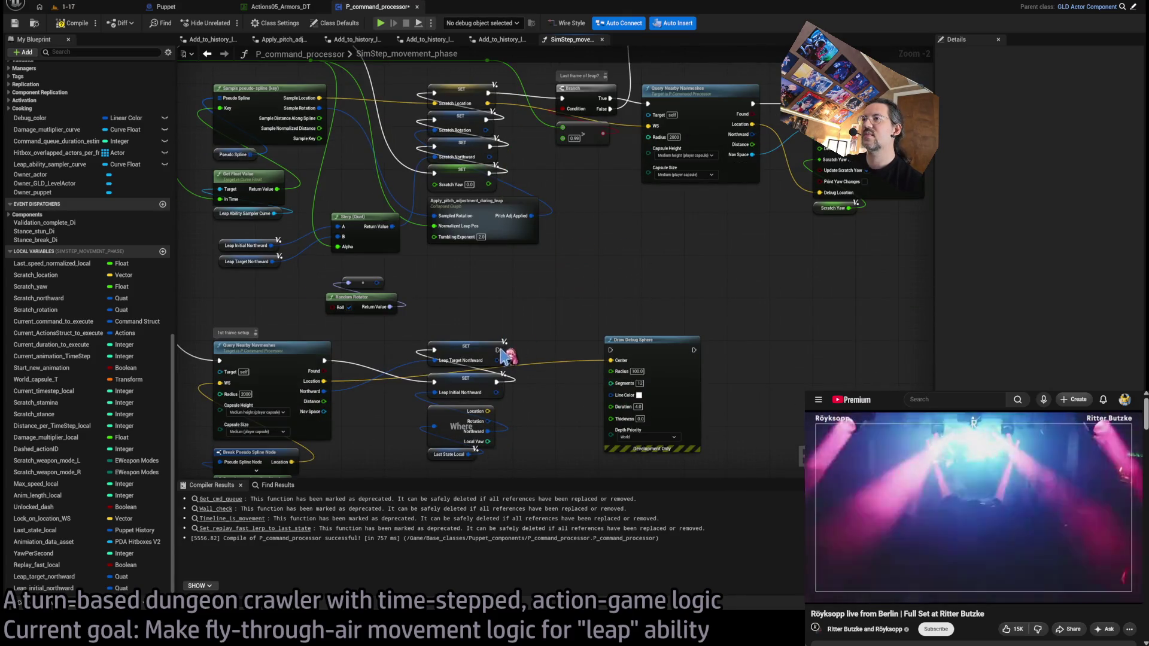
{"action": "left_click_drag", "start_coordinate": [497, 350], "coordinate": [612, 353]}
{"action": "mouse_move", "coordinate": [538, 276]}
{"action": "left_mouse_down"}
{"action": "mouse_move", "coordinate": [600, 235]}
{"action": "mouse_move", "coordinate": [534, 246]}
{"action": "left_mouse_up"}
{"action": "left_click", "coordinate": [649, 372]}
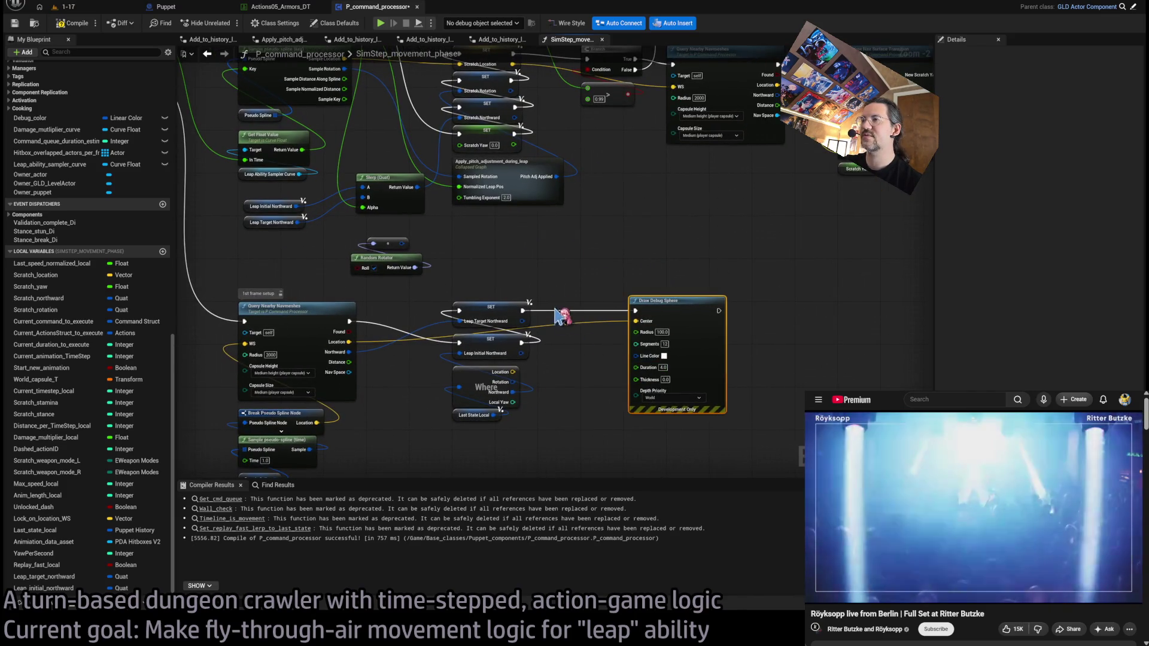
{"action": "key", "text": "Delete"}
Step: Add a Draw Debug Coordinate System using the navmesh location and Leap Target Northward rotation
{"action": "left_click_drag", "start_coordinate": [523, 310], "coordinate": [613, 328]}
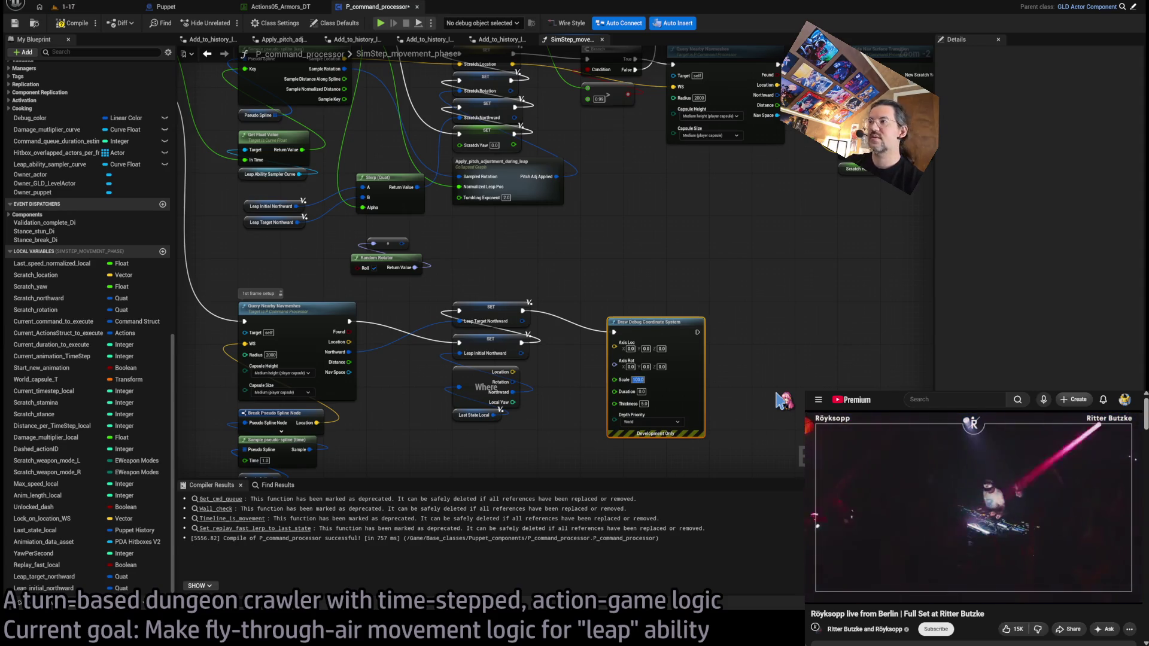
{"action": "left_click_drag", "start_coordinate": [670, 333], "coordinate": [686, 316]}
{"action": "left_click_drag", "start_coordinate": [347, 342], "coordinate": [630, 328]}
{"action": "mouse_move", "coordinate": [524, 324]}
{"action": "left_mouse_down"}
{"action": "mouse_move", "coordinate": [630, 336]}
{"action": "mouse_move", "coordinate": [634, 432]}
{"action": "left_mouse_up"}
{"action": "double_click", "coordinate": [575, 336]}
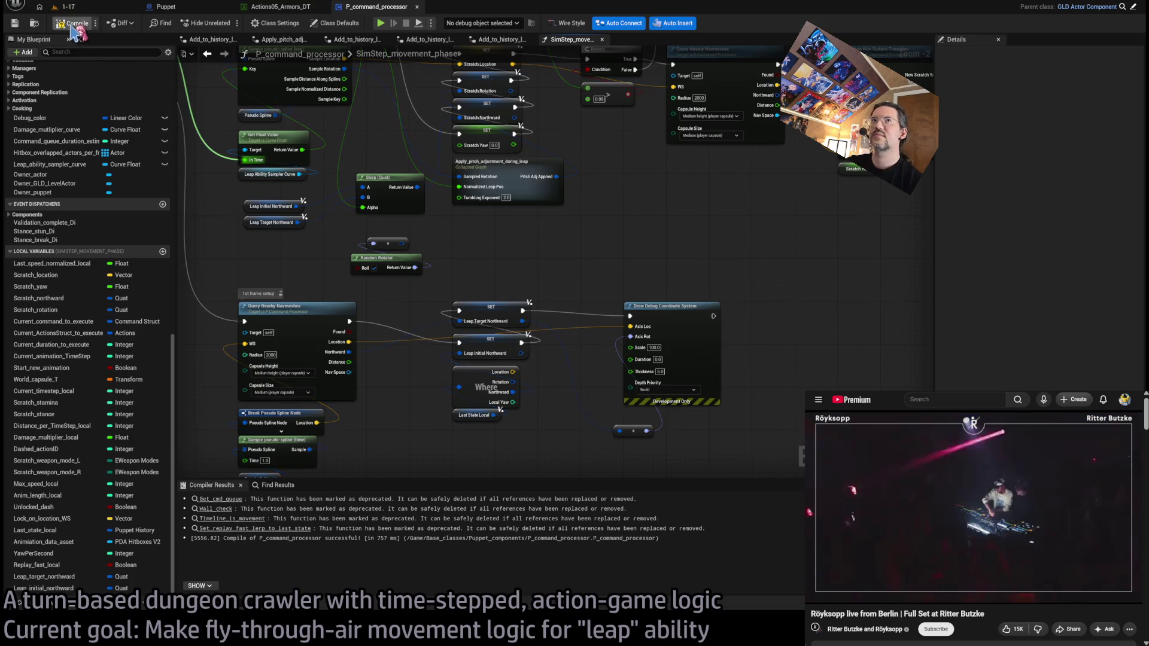
Step: Play-test the leap in level 1-17 to watch the debug axes, then stop
{"action": "left_click", "coordinate": [95, 9]}
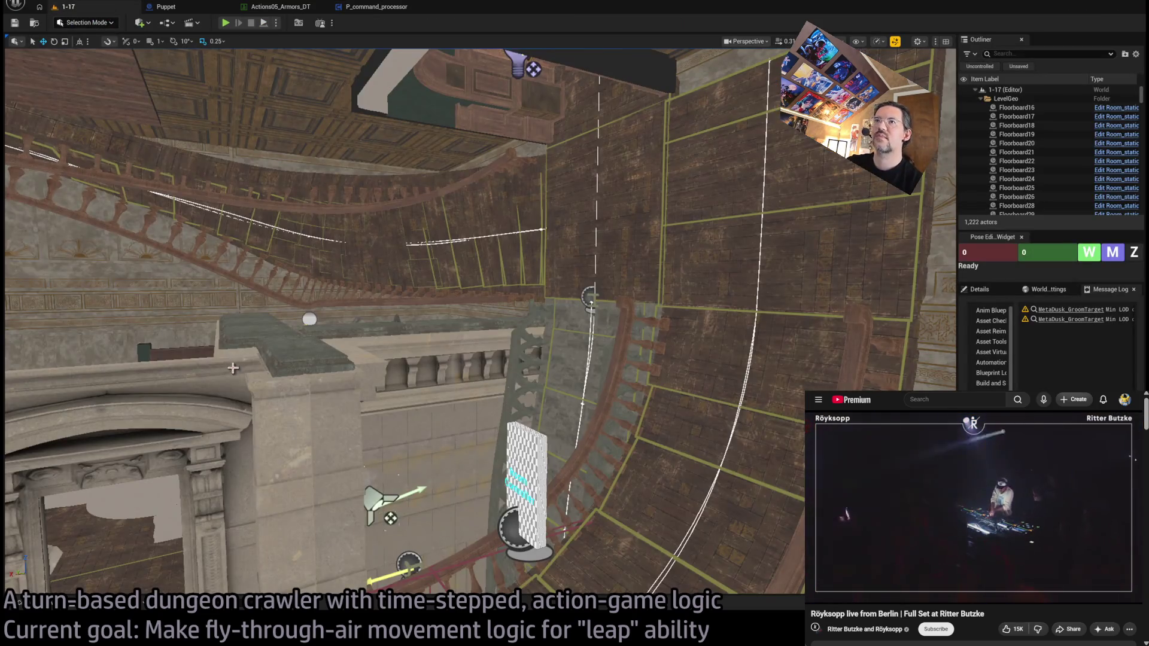
{"action": "left_click", "coordinate": [372, 8]}
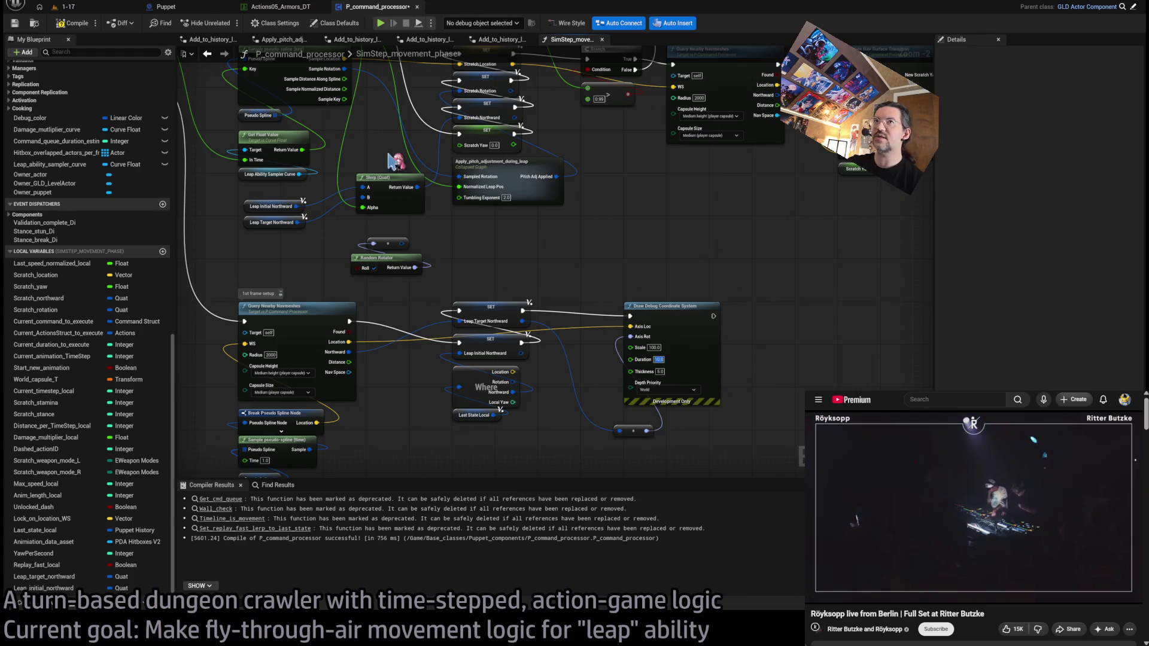
{"action": "left_click", "coordinate": [98, 9]}
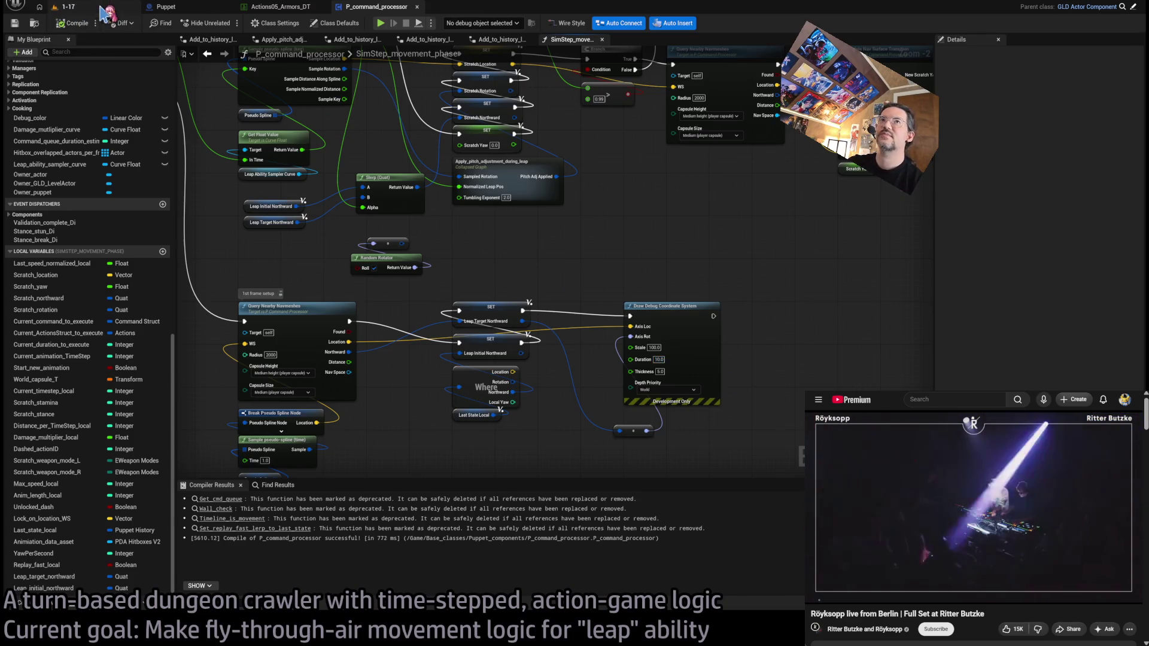
{"action": "key", "text": "alt+p"}
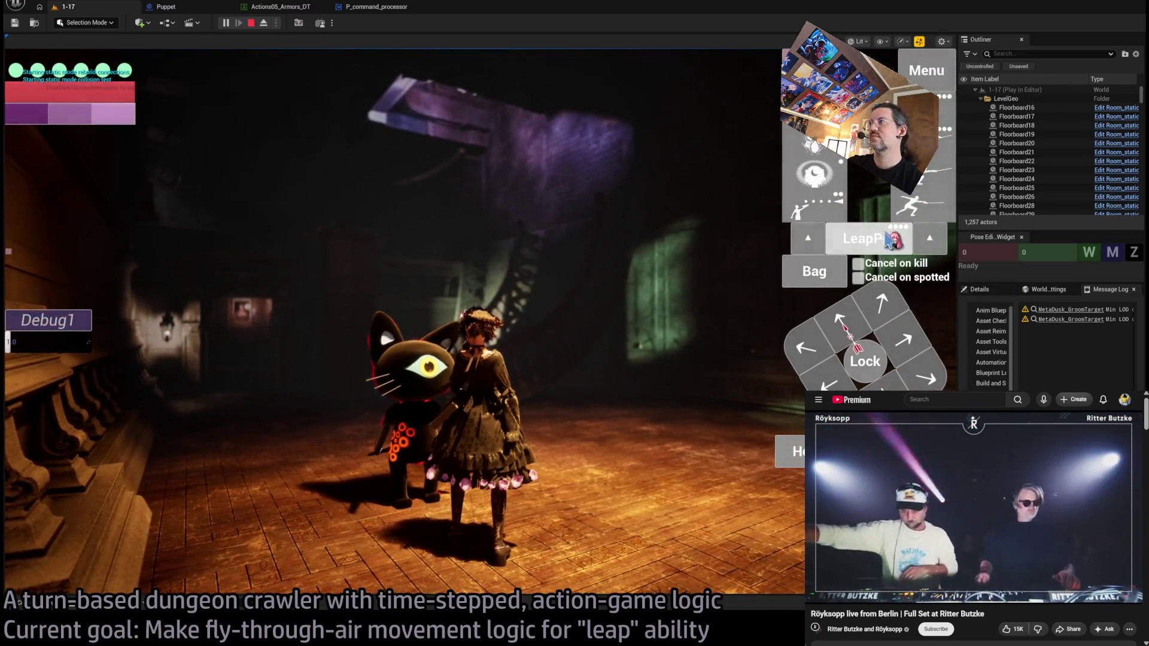
{"action": "left_click", "coordinate": [891, 239]}
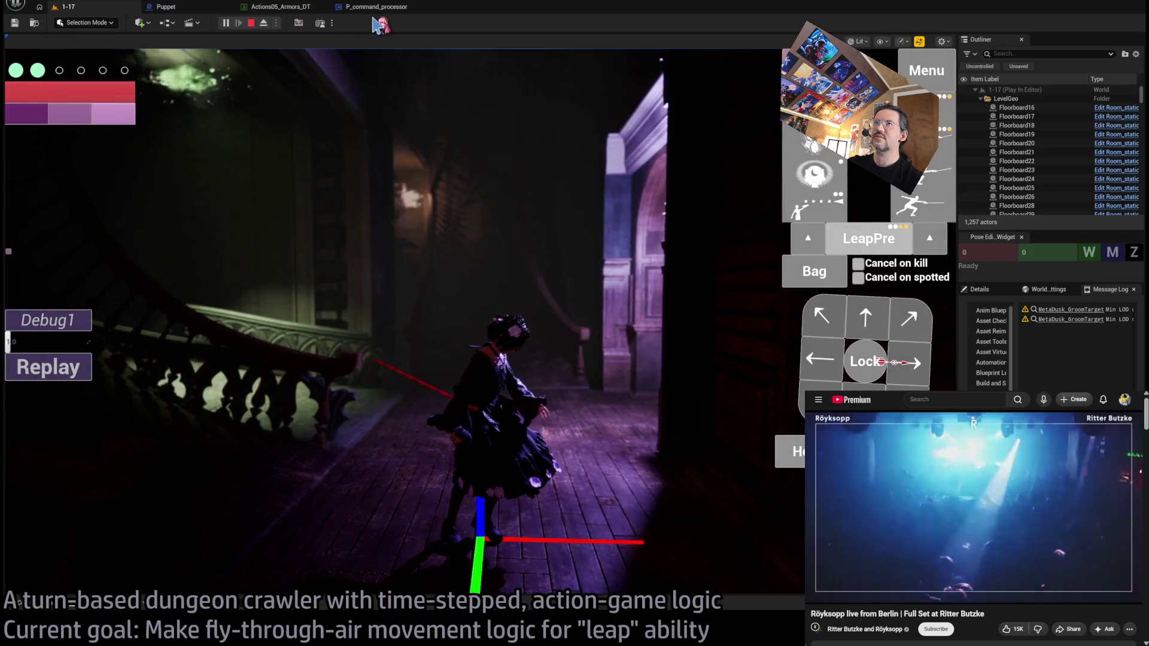
{"action": "left_click", "coordinate": [251, 23]}
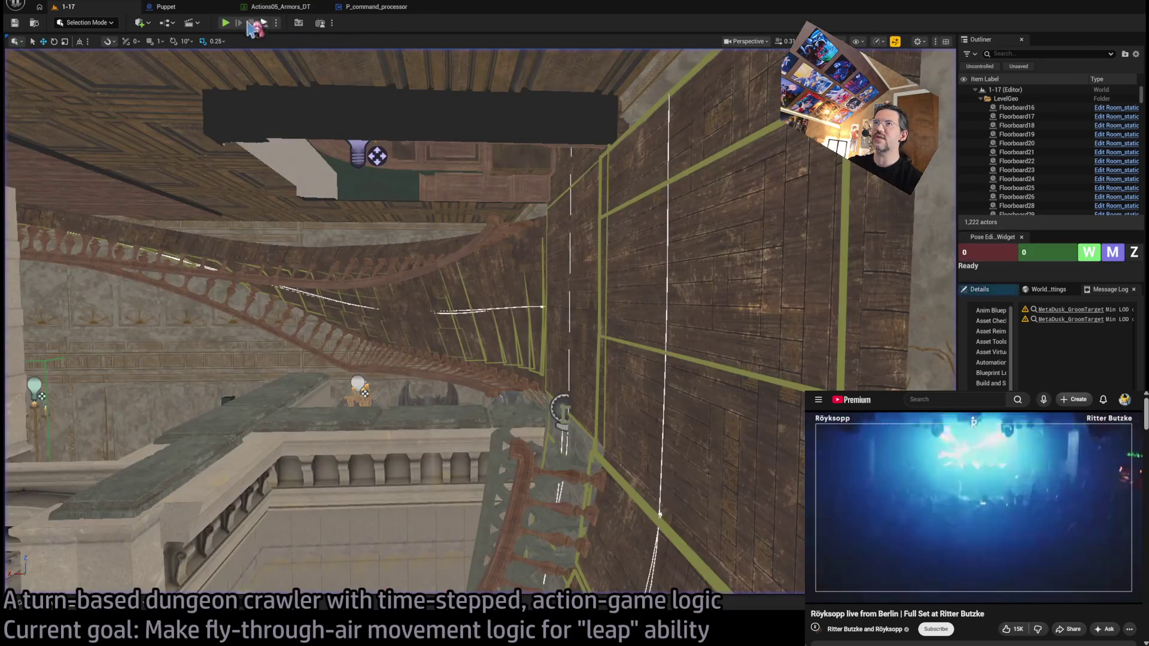
Step: Chain SET → Draw Debug Coordinate System → Branch, with Axis Loc from Scratch Location
{"action": "left_click", "coordinate": [376, 6]}
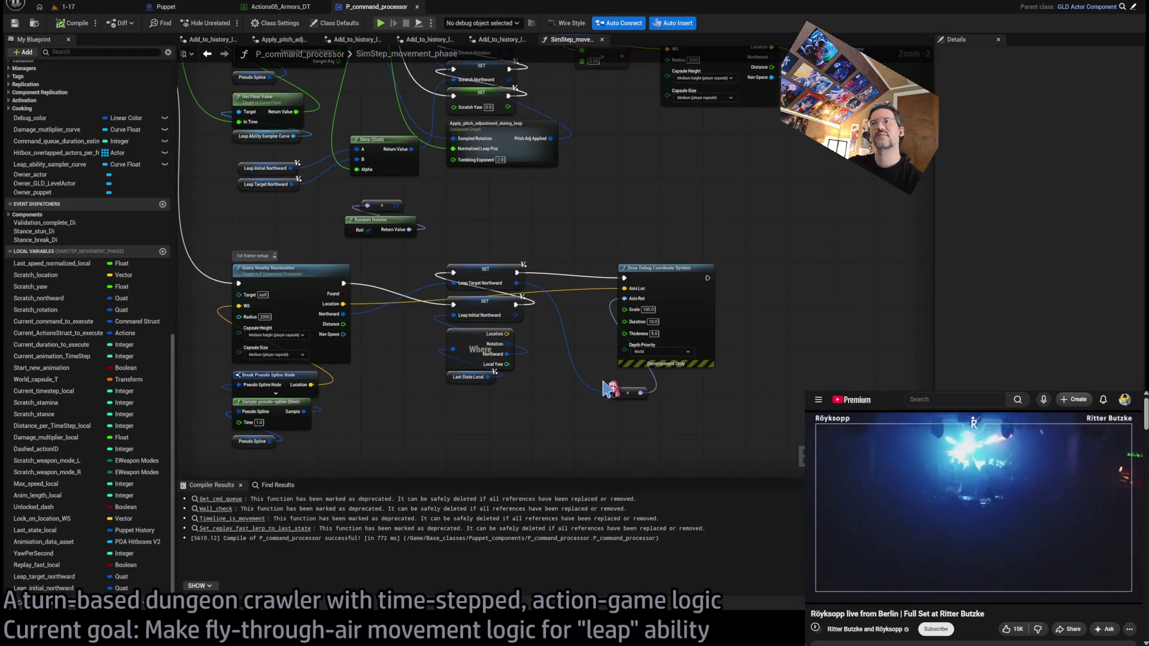
{"action": "scroll", "coordinate": [633, 303], "scroll_direction": "down", "scroll_amount": 1}
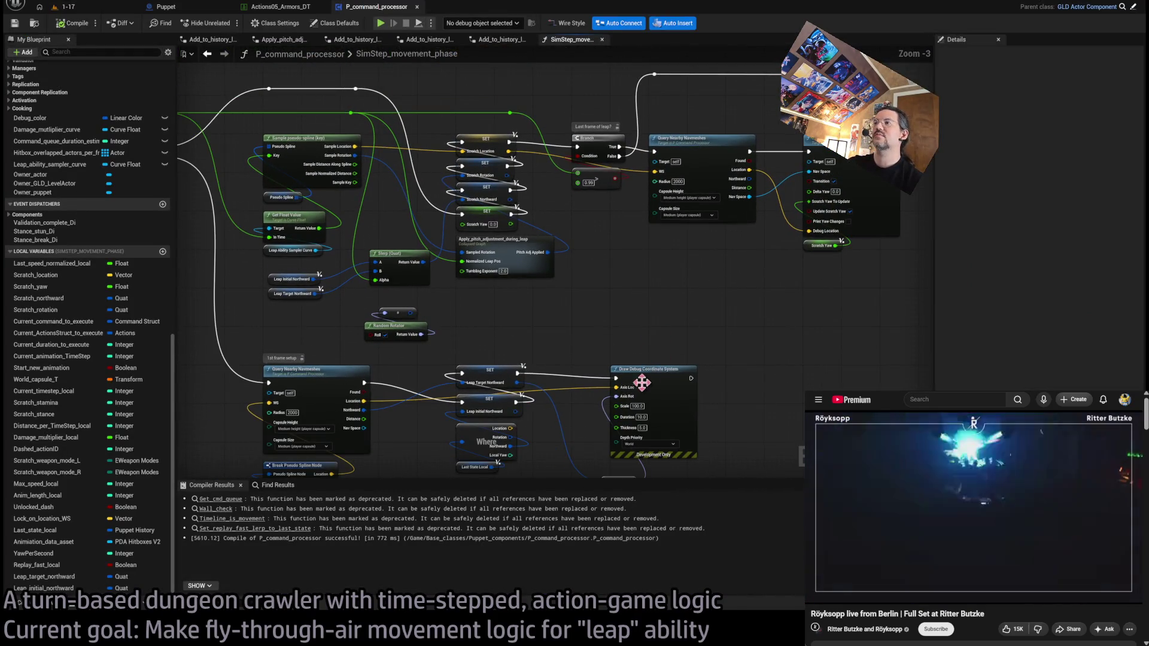
{"action": "left_click_drag", "start_coordinate": [496, 138], "coordinate": [597, 374]}
{"action": "left_click_drag", "start_coordinate": [671, 373], "coordinate": [558, 143]}
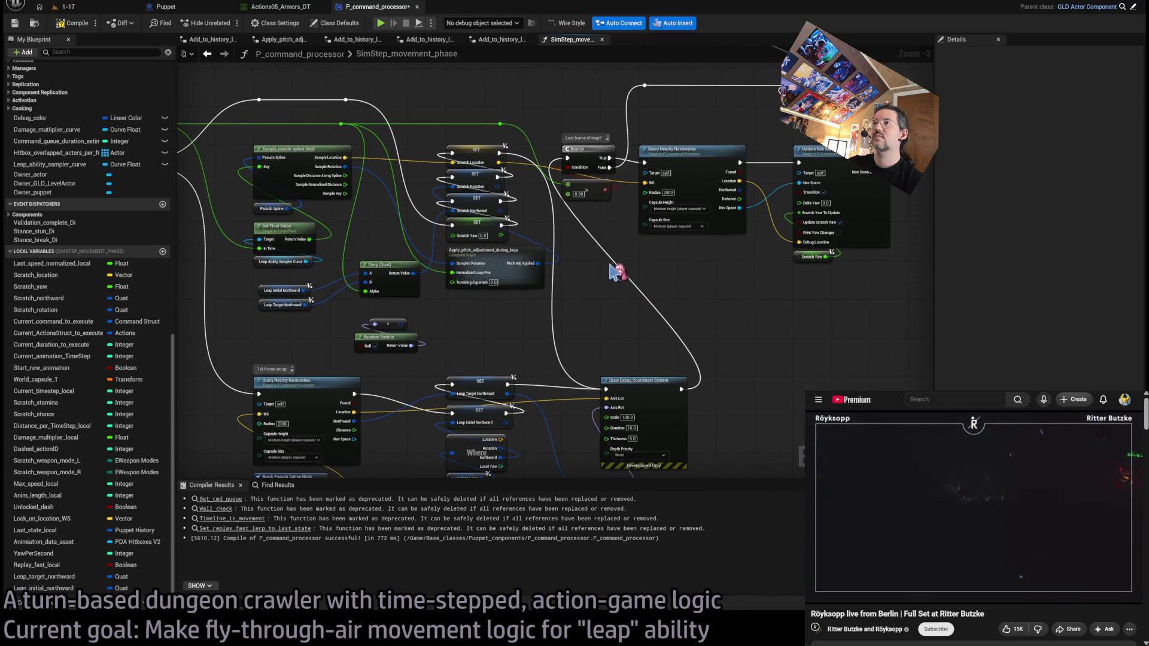
{"action": "left_click_drag", "start_coordinate": [502, 162], "coordinate": [606, 398]}
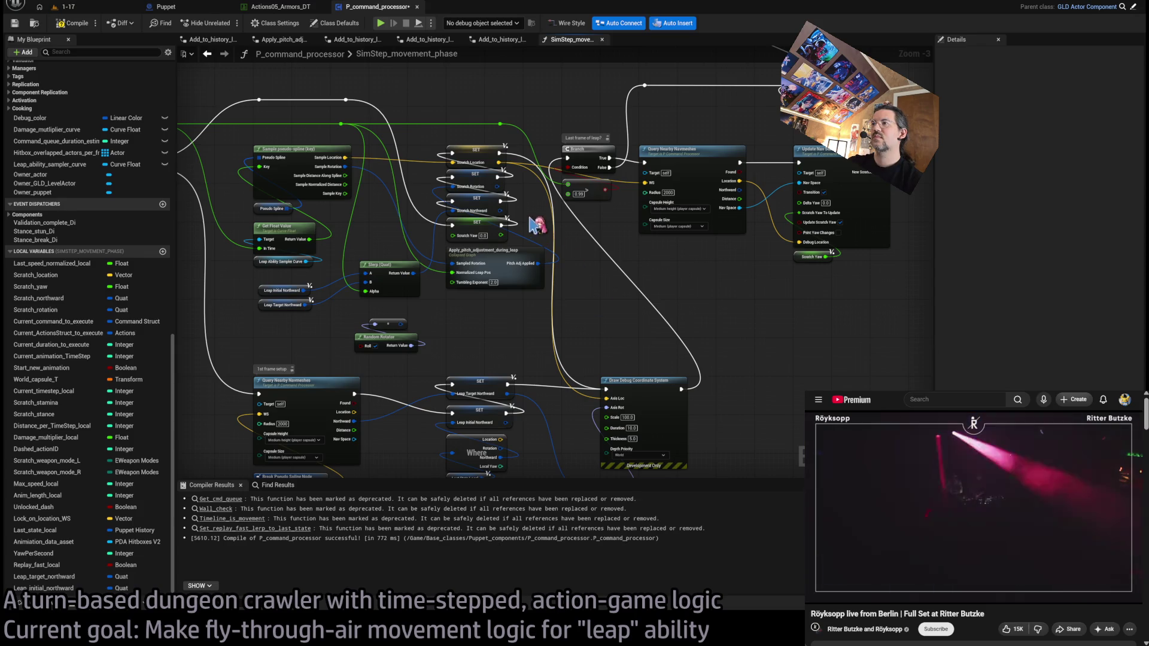
{"action": "left_click", "coordinate": [62, 6]}
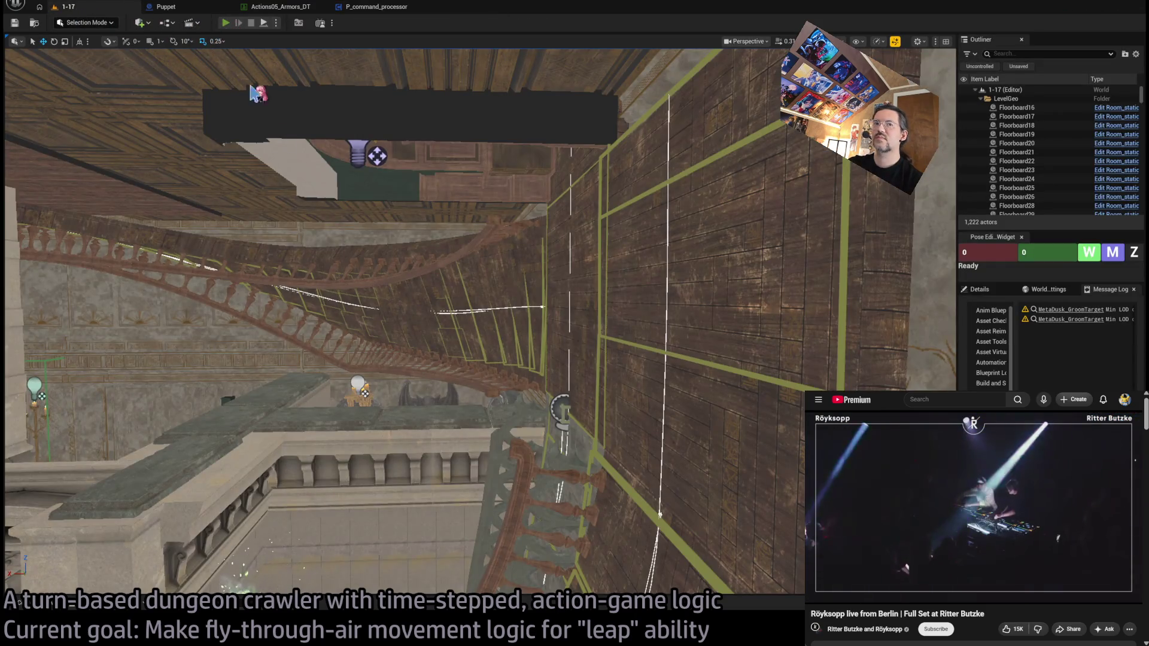
Step: Play level 1-17, choose LeapPre and press Go!, then return to the movement graph
{"action": "key", "text": "alt+p"}
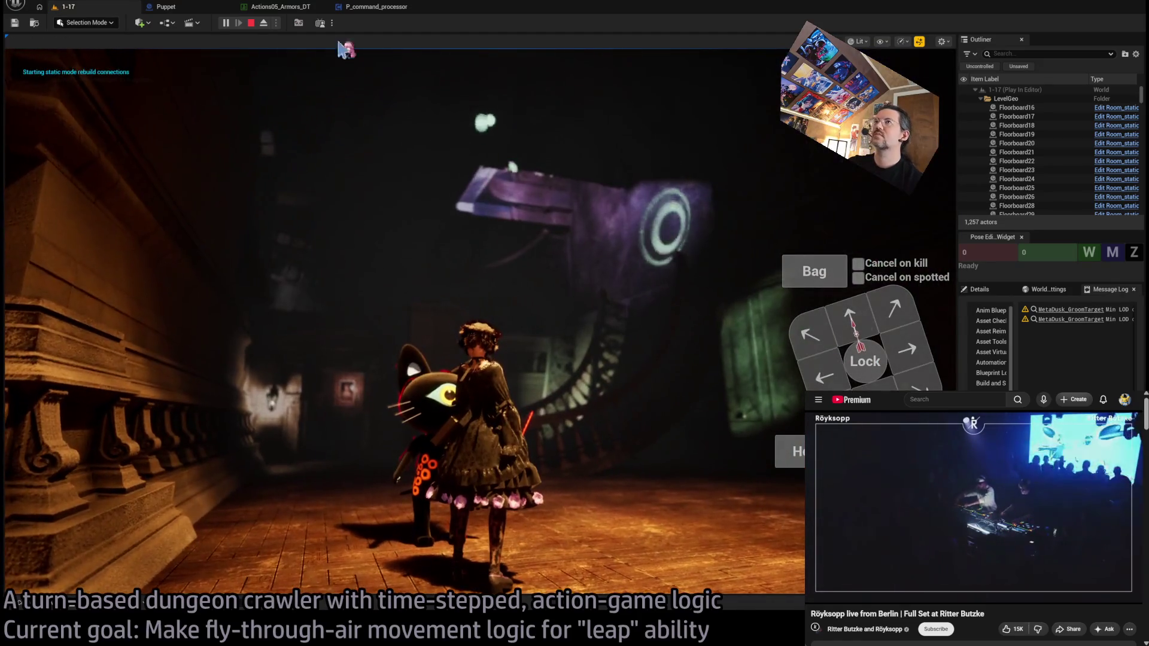
{"action": "left_click", "coordinate": [884, 242]}
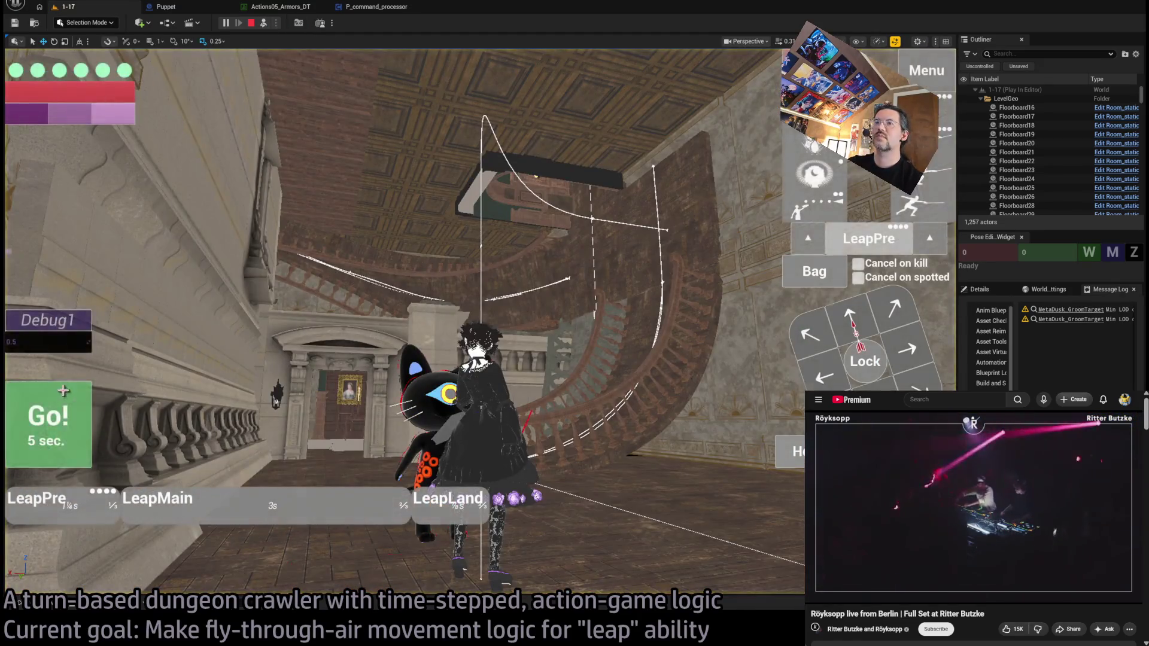
{"action": "left_click", "coordinate": [54, 393]}
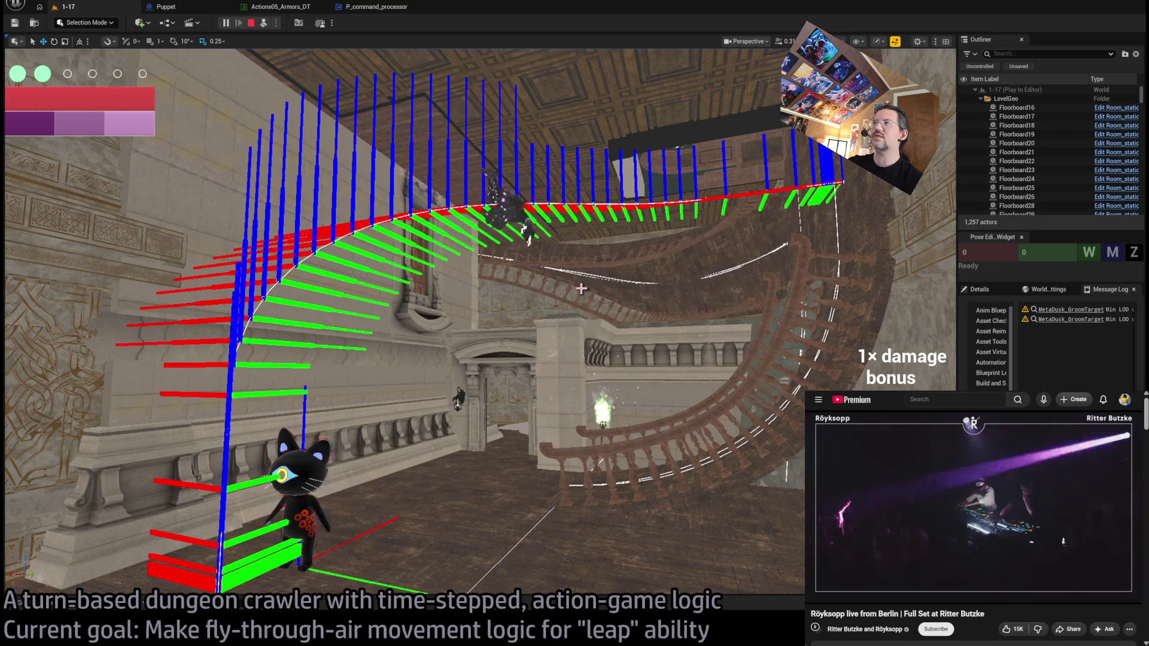
{"action": "left_click", "coordinate": [376, 6]}
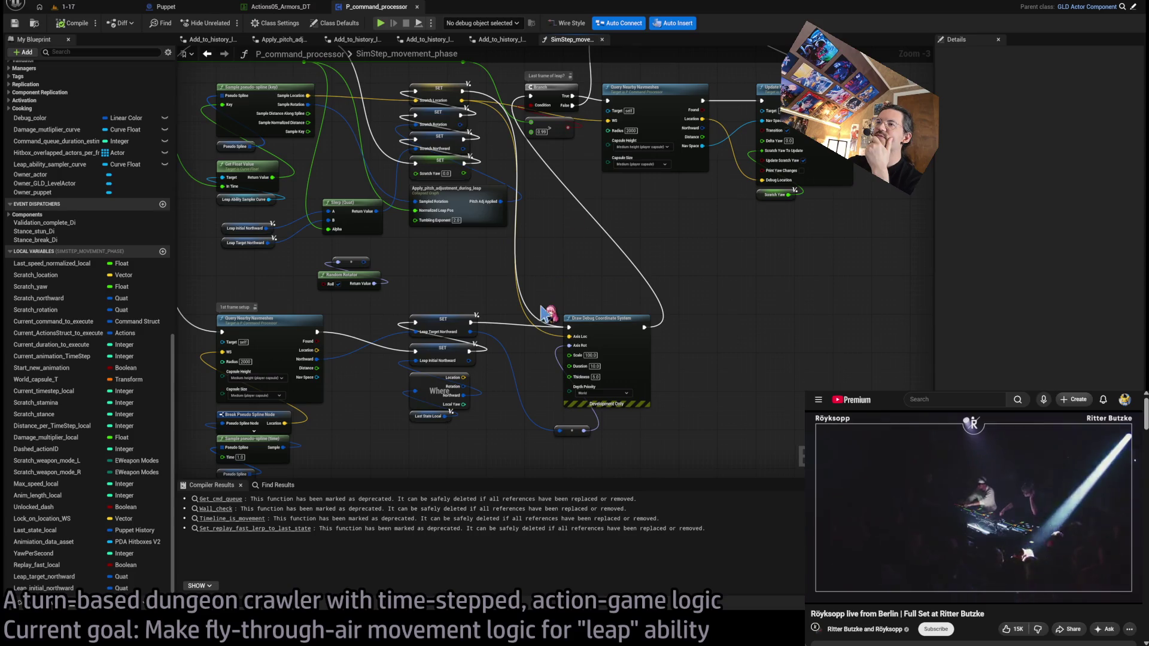
{"action": "left_click_drag", "start_coordinate": [470, 288], "coordinate": [558, 323]}
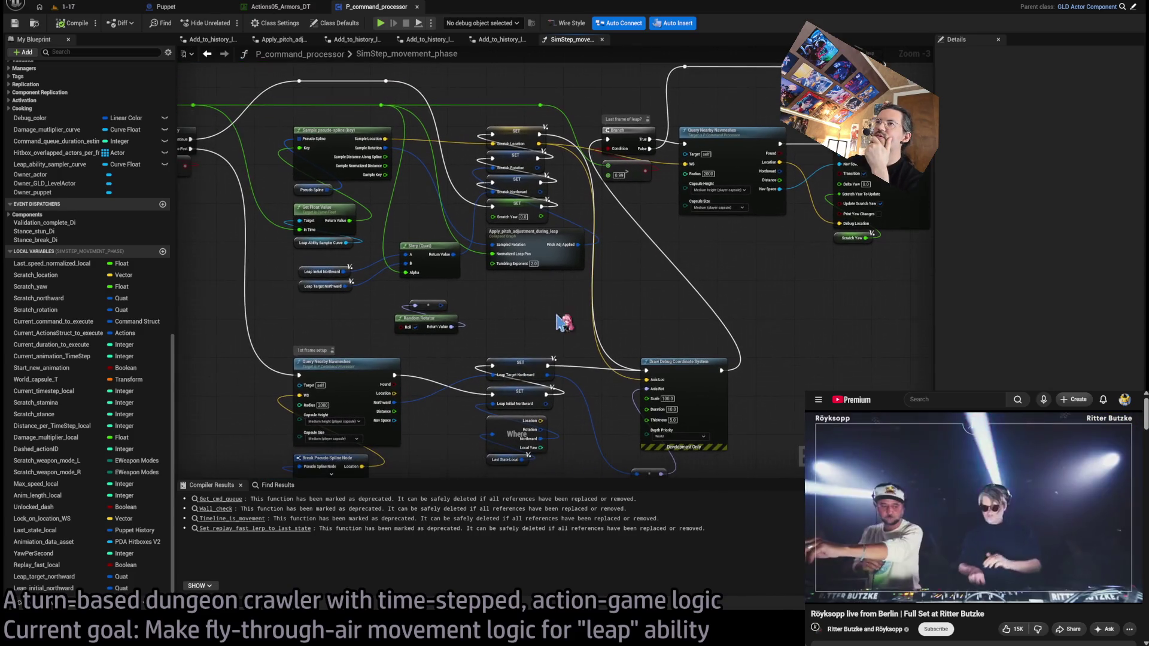
{"action": "left_click", "coordinate": [517, 371]}
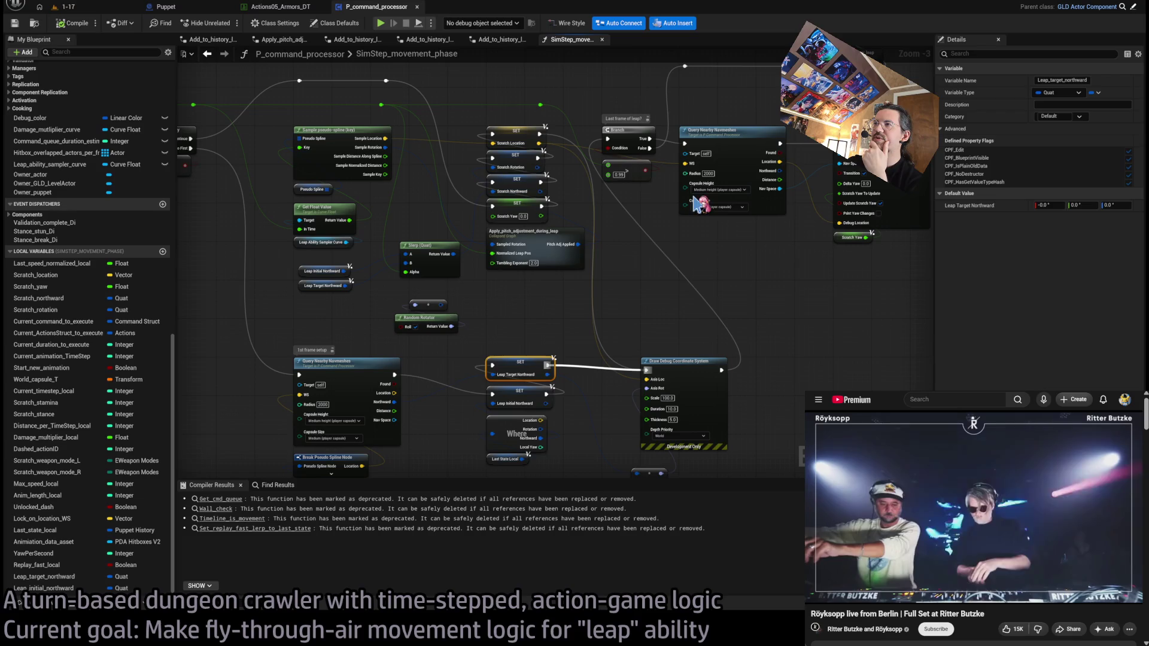
{"action": "key", "text": "shift+alt+f"}
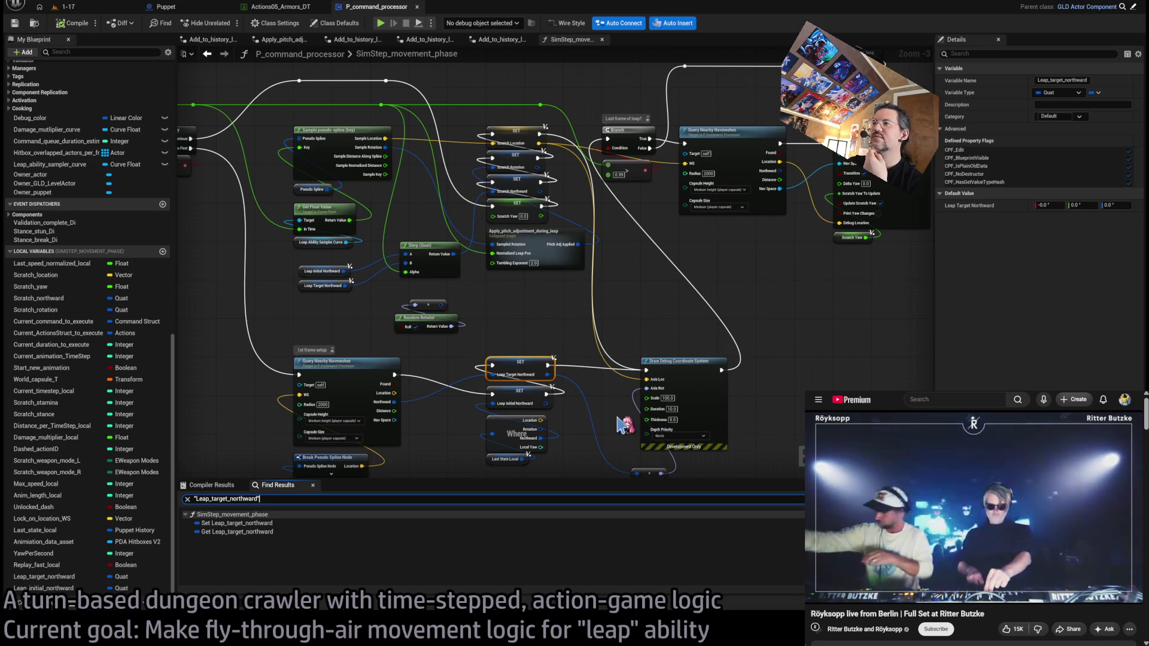
{"action": "left_click_drag", "start_coordinate": [548, 366], "coordinate": [556, 374]}
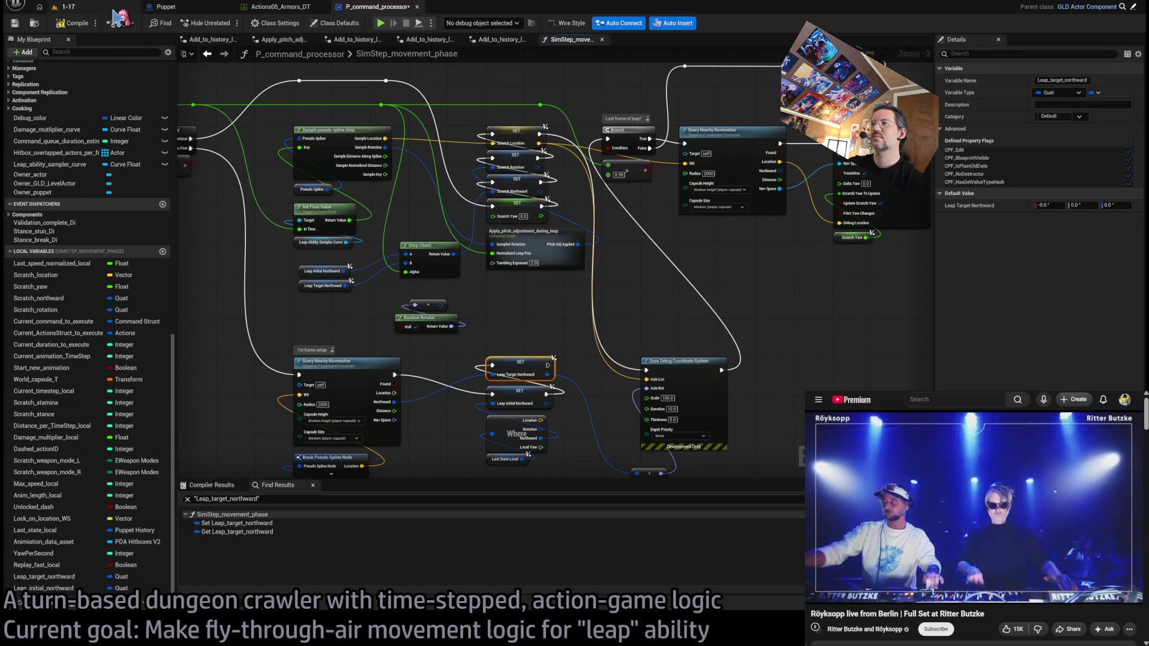
{"action": "left_click_drag", "start_coordinate": [591, 352], "coordinate": [520, 284]}
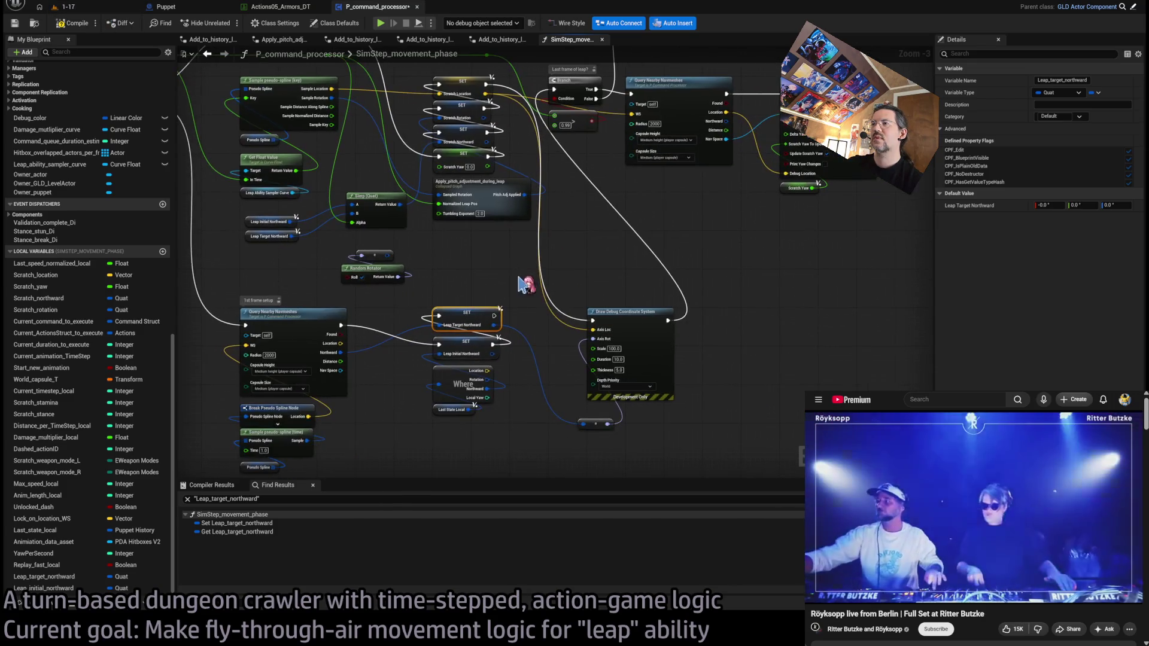
{"action": "left_click", "coordinate": [65, 7]}
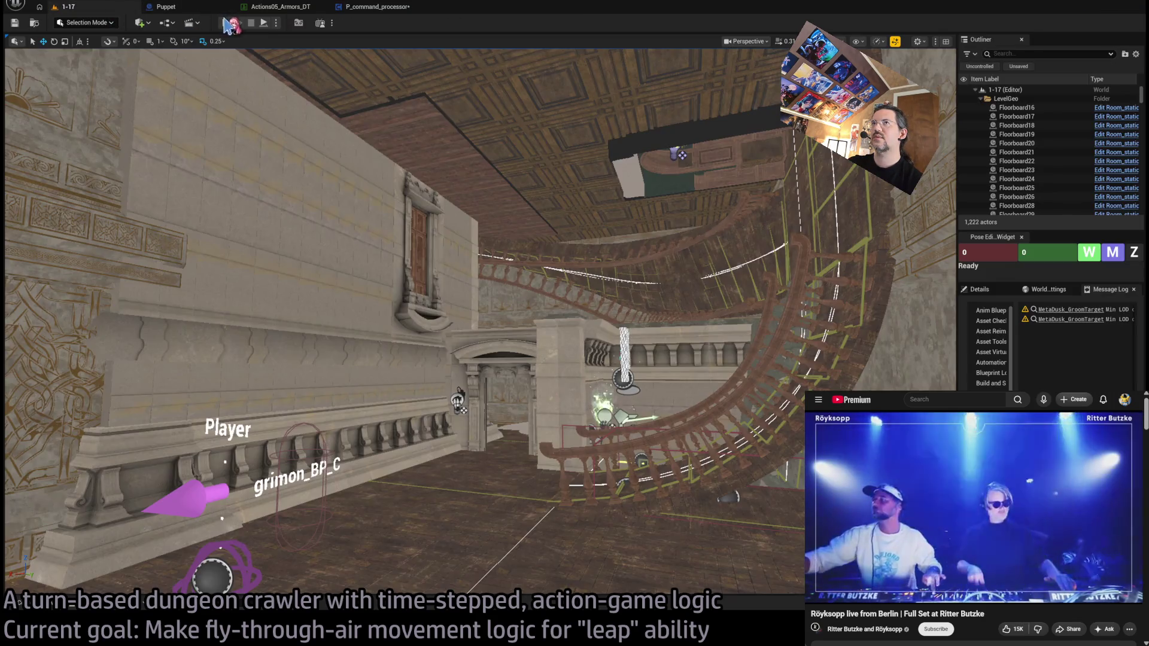
{"action": "left_click", "coordinate": [376, 7]}
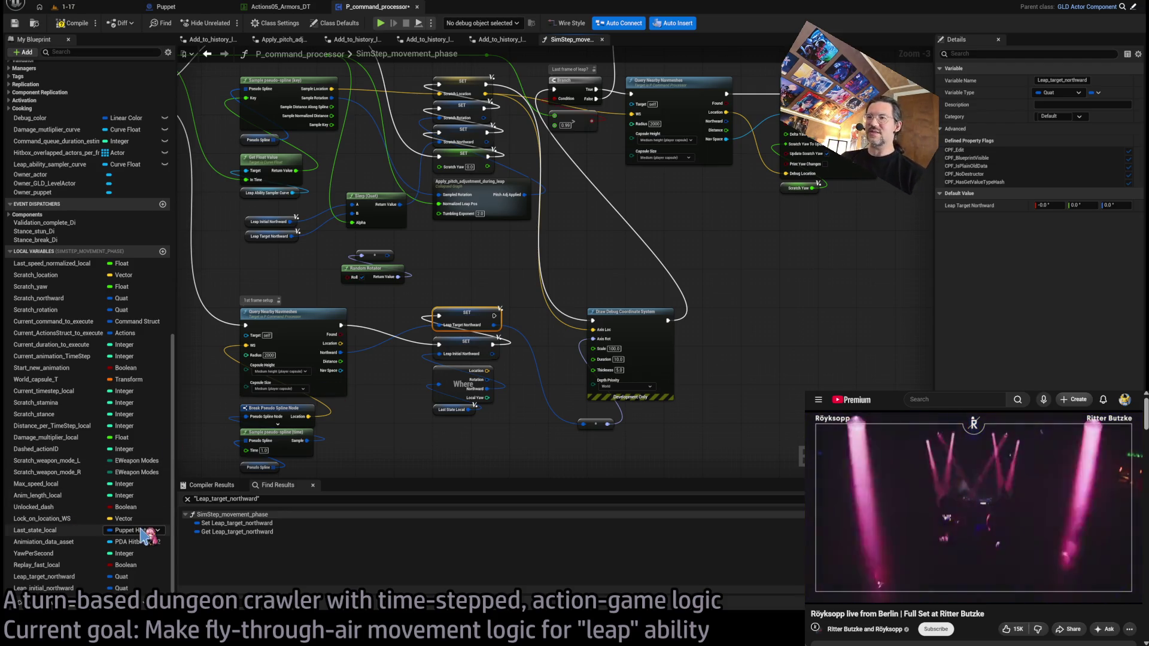
Step: Inspect the leap variables and select the SET Leap Target and Leap Initial Northward nodes
{"action": "left_click", "coordinate": [60, 578]}
{"action": "left_click_drag", "start_coordinate": [508, 317], "coordinate": [535, 335]}
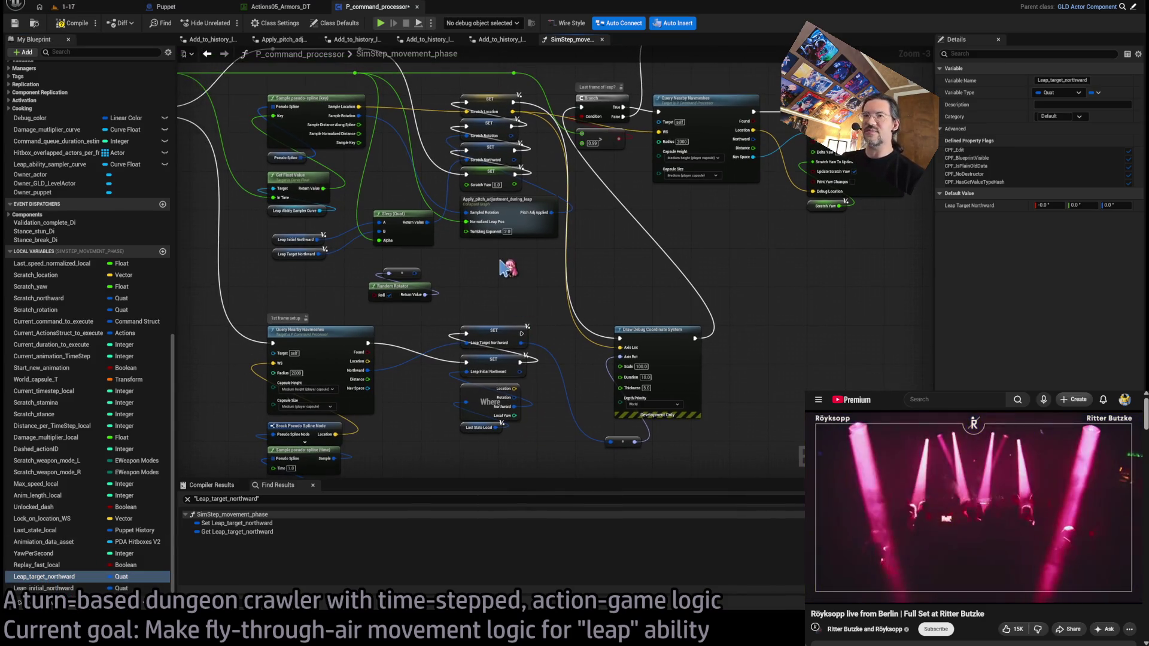
{"action": "left_click", "coordinate": [485, 330]}
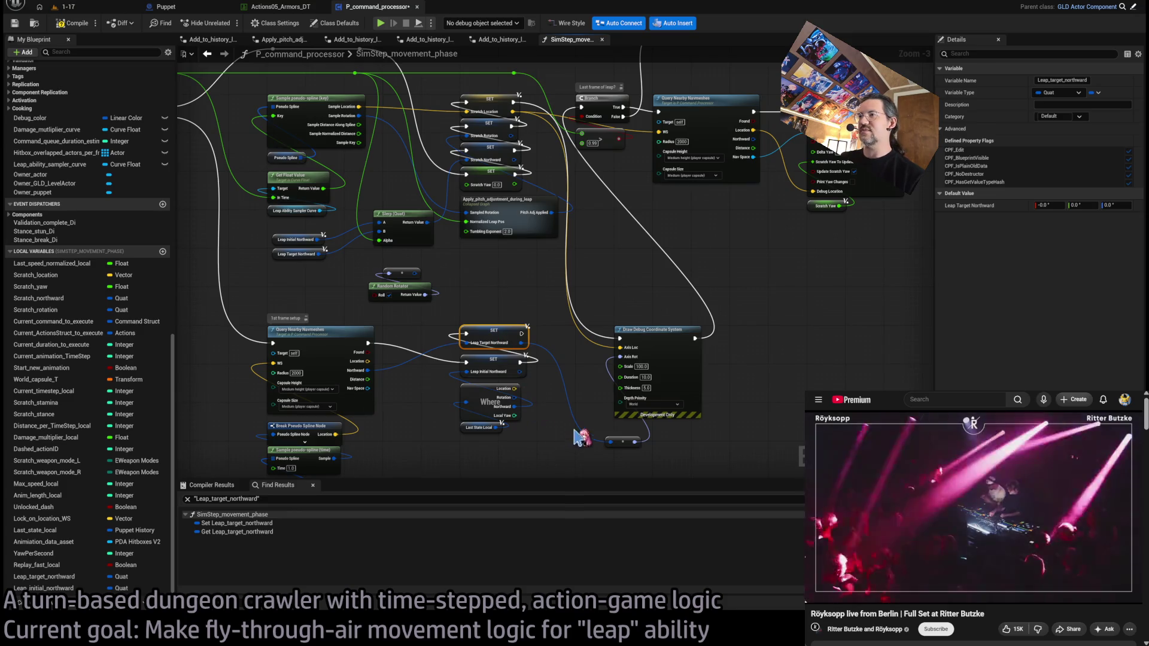
{"action": "left_click", "coordinate": [53, 588]}
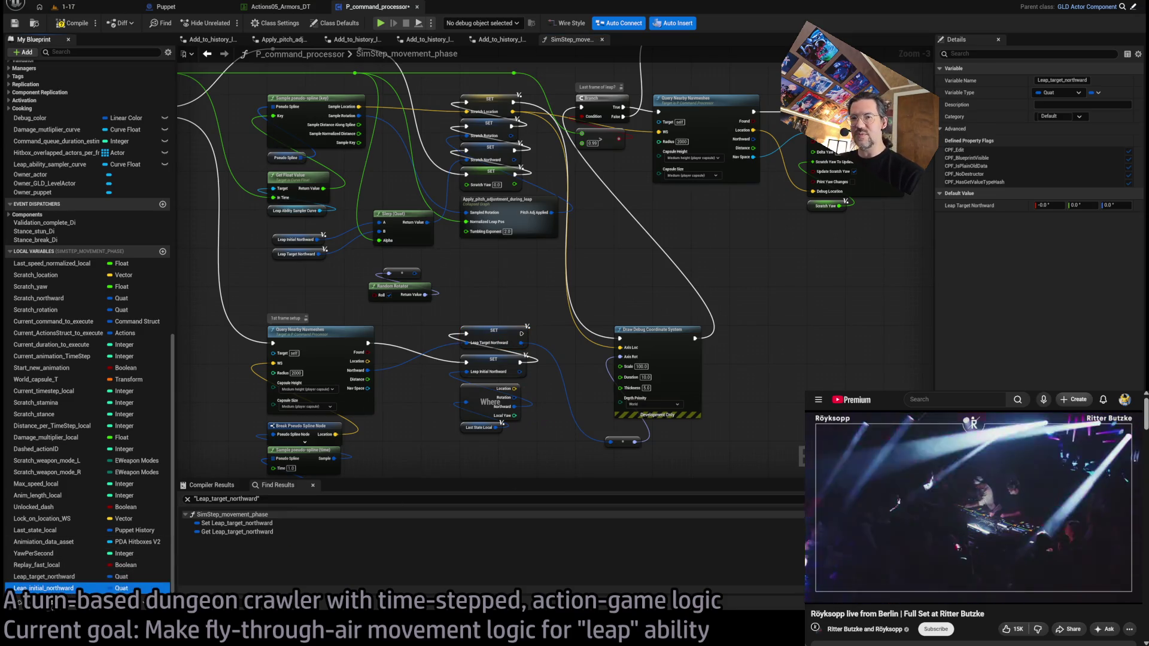
{"action": "left_click", "coordinate": [478, 335]}
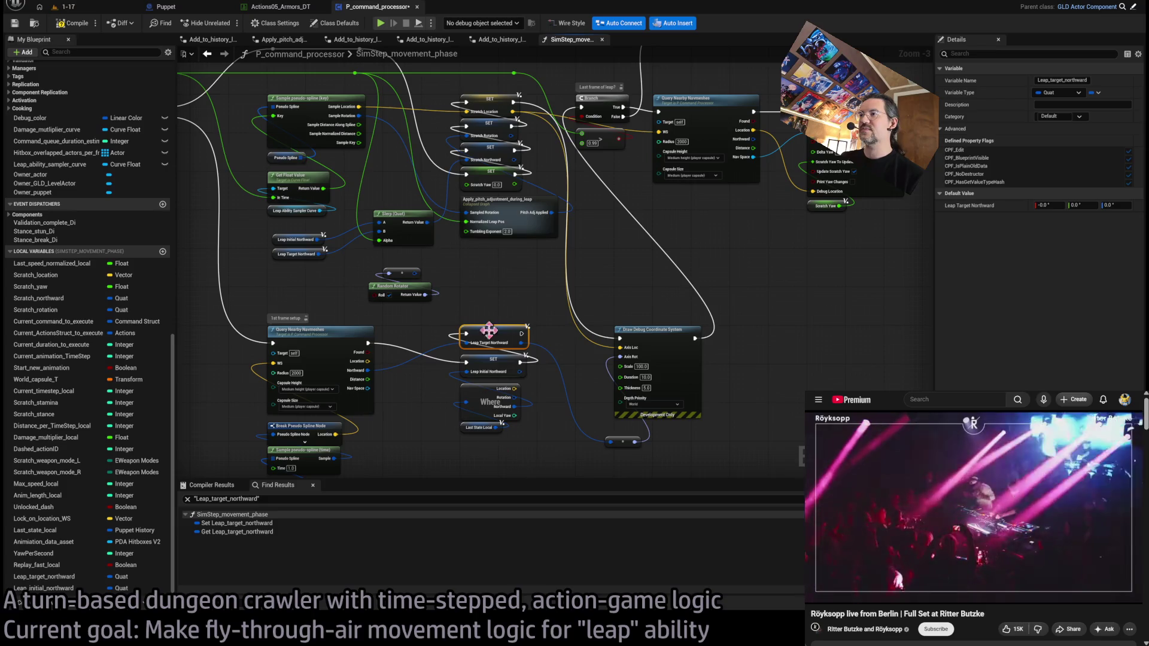
{"action": "scroll", "coordinate": [437, 454], "scroll_direction": "up", "scroll_amount": 2}
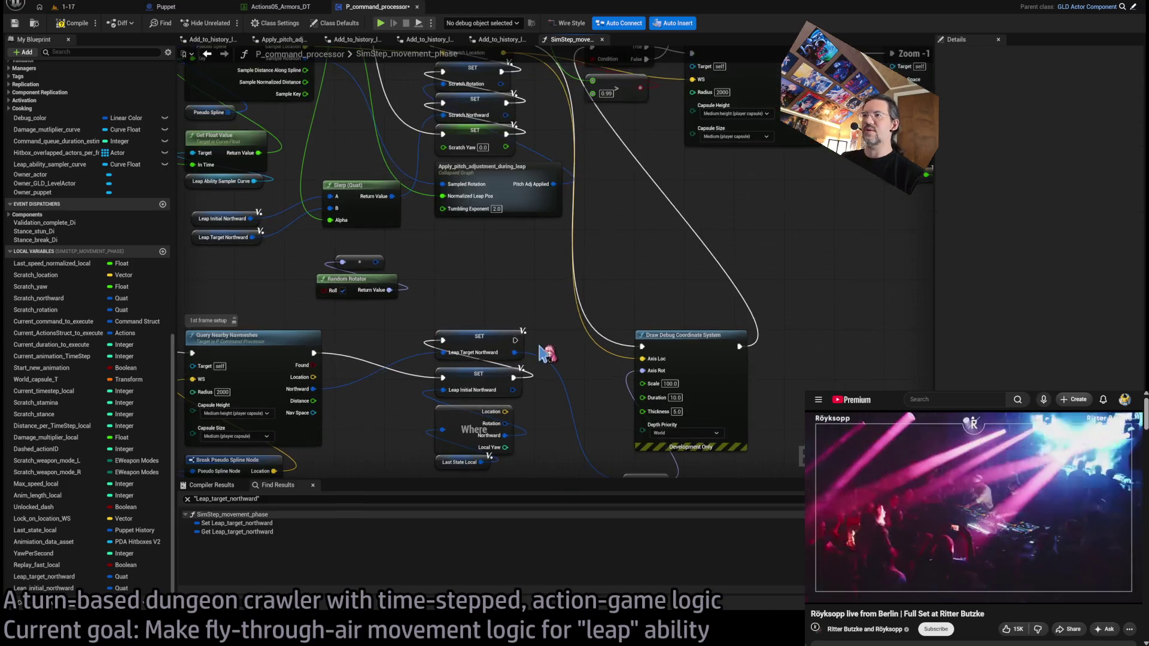
{"action": "left_click", "coordinate": [509, 305], "text": "ctrl"}
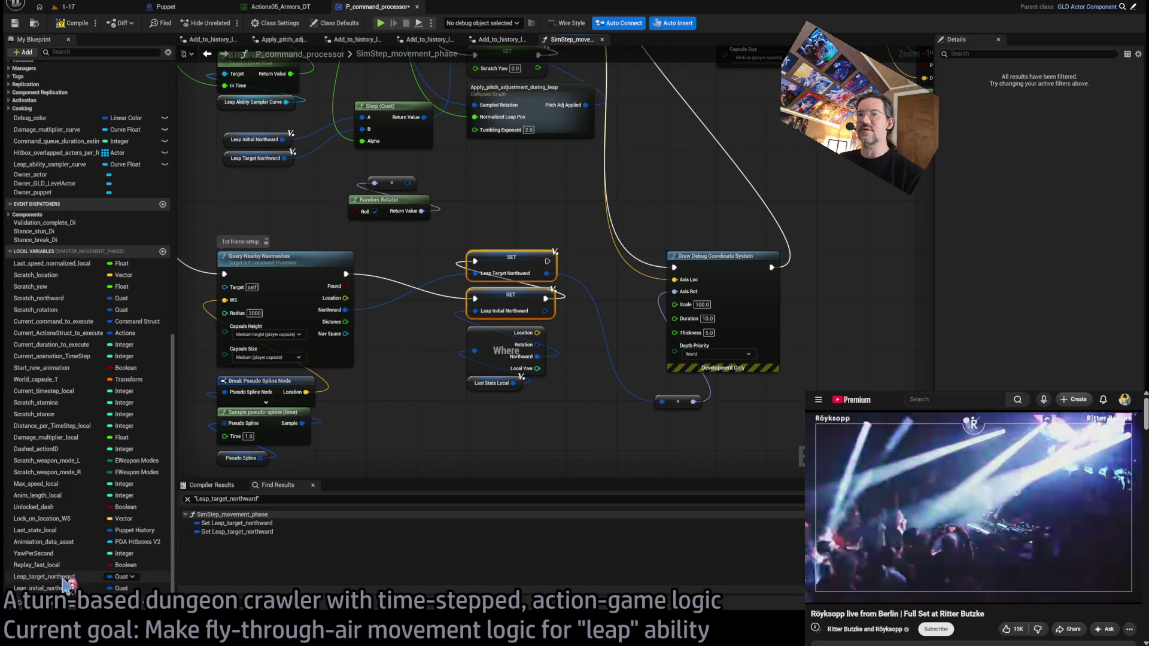
{"action": "left_click", "coordinate": [56, 577]}
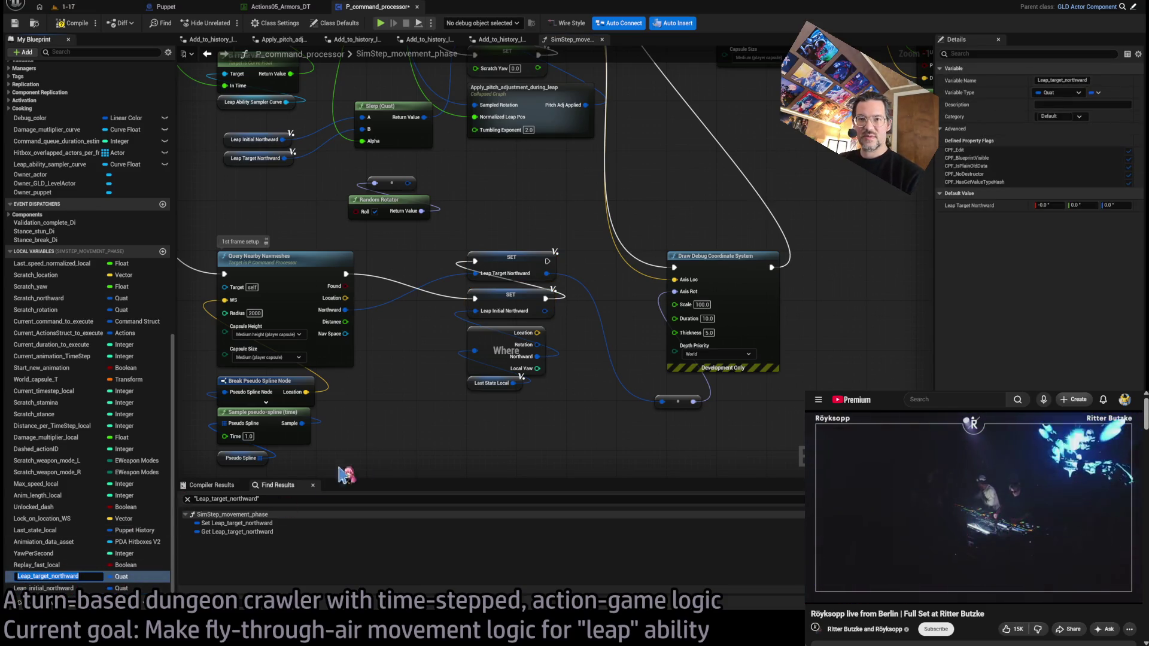
{"action": "scroll", "coordinate": [70, 574], "scroll_direction": "up", "scroll_amount": 1}
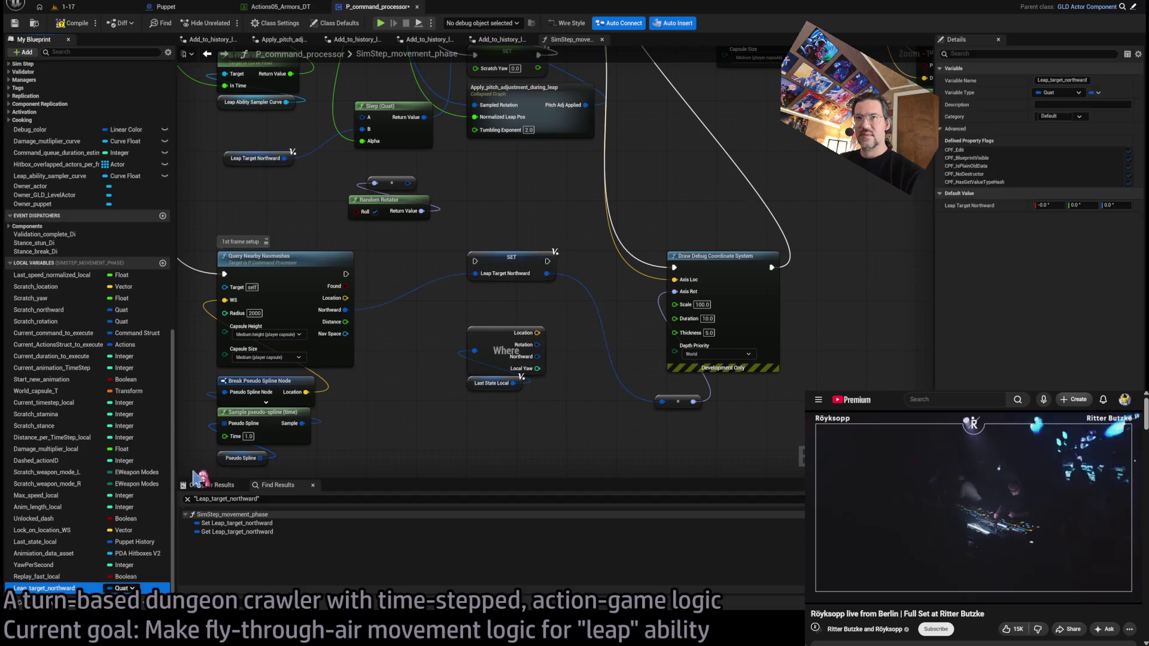
{"action": "mouse_move", "coordinate": [441, 351]}
{"action": "left_mouse_down"}
{"action": "mouse_move", "coordinate": [446, 394]}
{"action": "mouse_move", "coordinate": [472, 383]}
{"action": "mouse_move", "coordinate": [490, 328]}
{"action": "mouse_move", "coordinate": [545, 366]}
{"action": "left_mouse_up"}
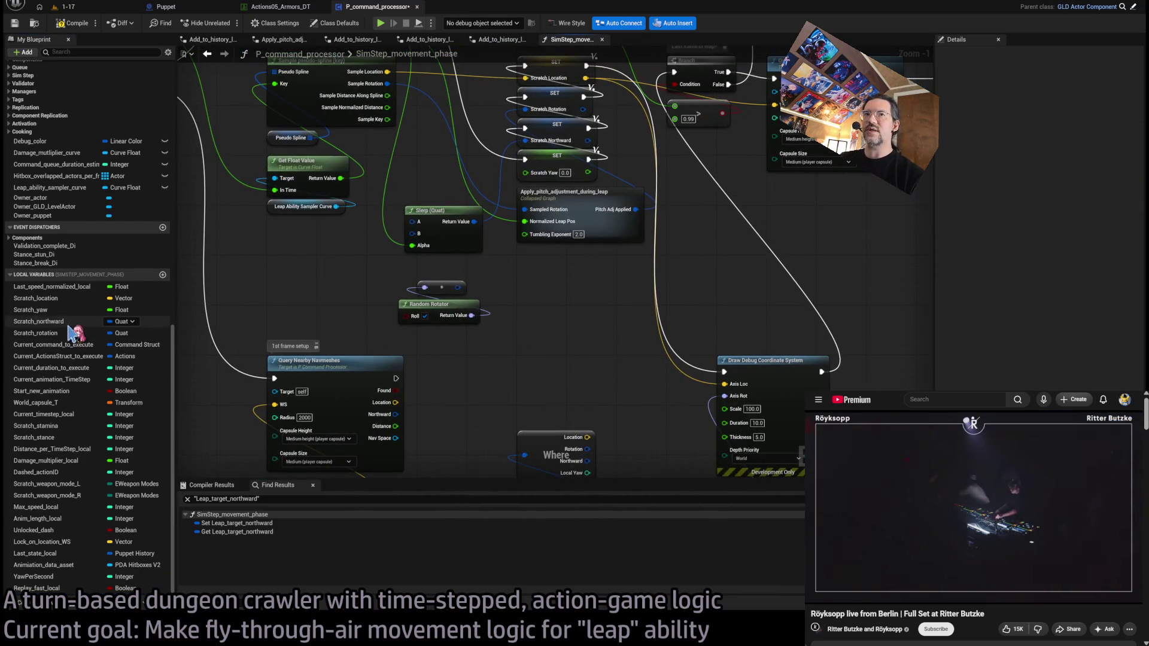
{"action": "scroll", "coordinate": [70, 260], "scroll_direction": "up", "scroll_amount": 5}
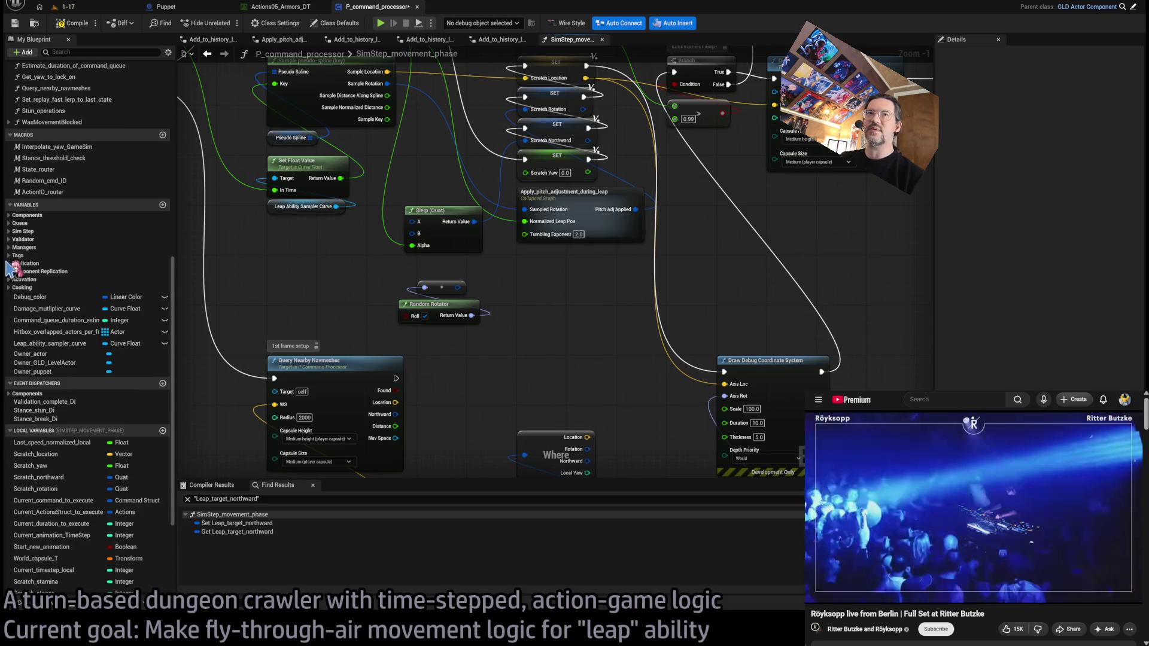
Step: Promote Query Nearby Navmeshes' Northward output to Leap_target_northward in the SimStep category
{"action": "left_click", "coordinate": [18, 231]}
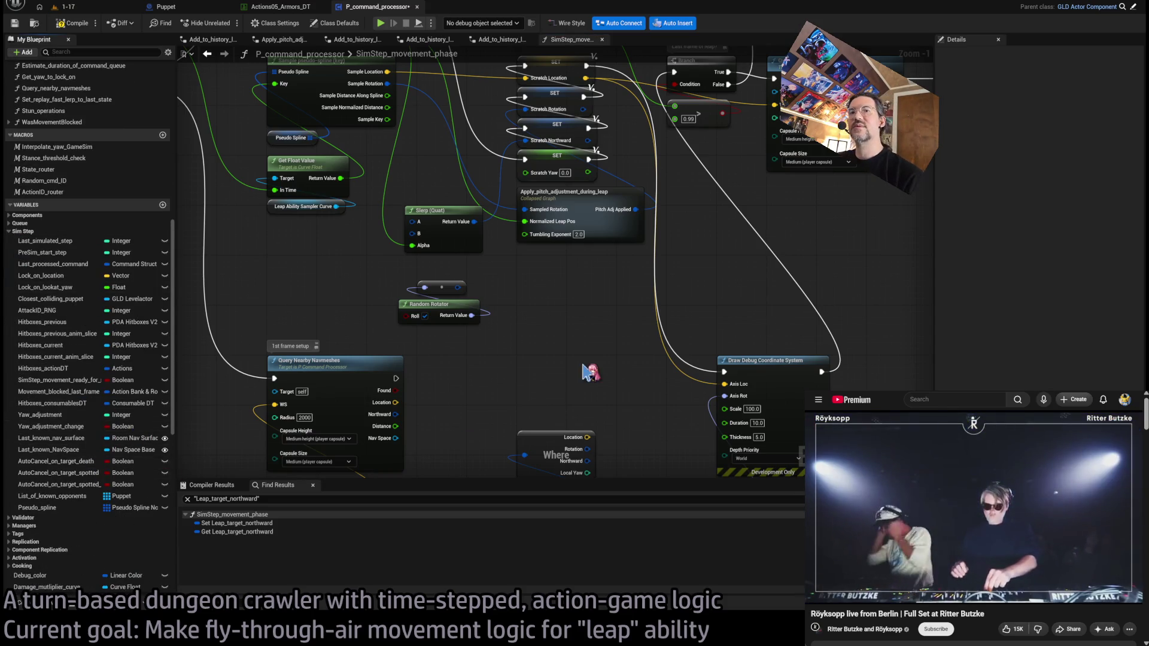
{"action": "mouse_move", "coordinate": [371, 370]}
{"action": "left_mouse_down"}
{"action": "mouse_move", "coordinate": [355, 339]}
{"action": "mouse_move", "coordinate": [314, 314]}
{"action": "left_mouse_up"}
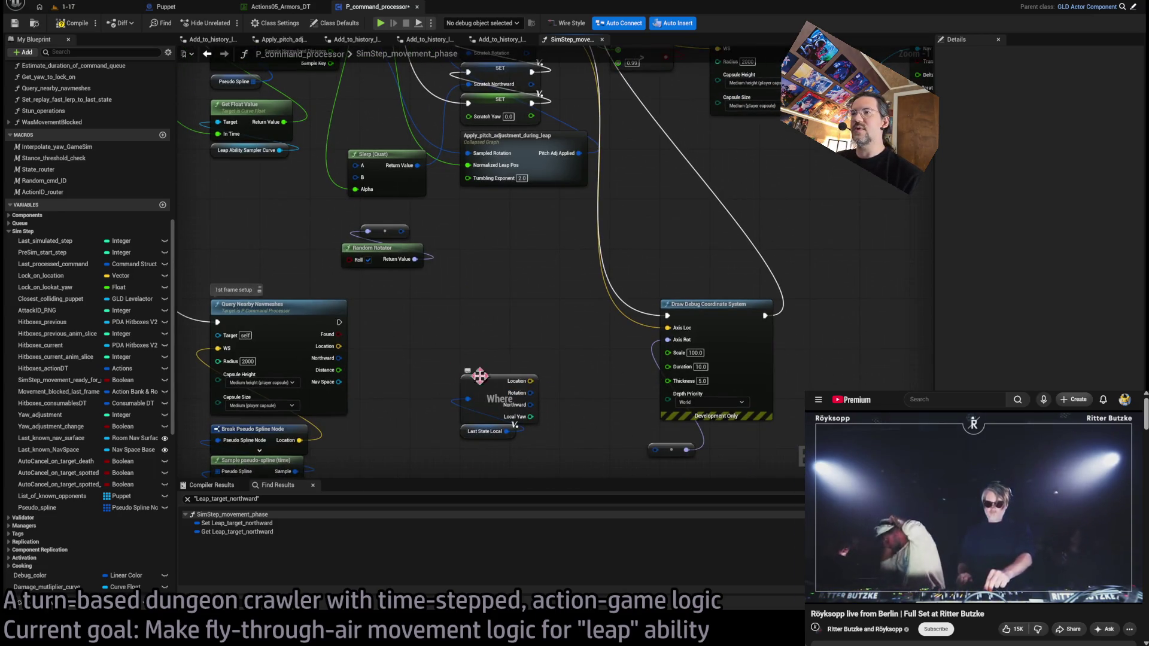
{"action": "left_click", "coordinate": [344, 374]}
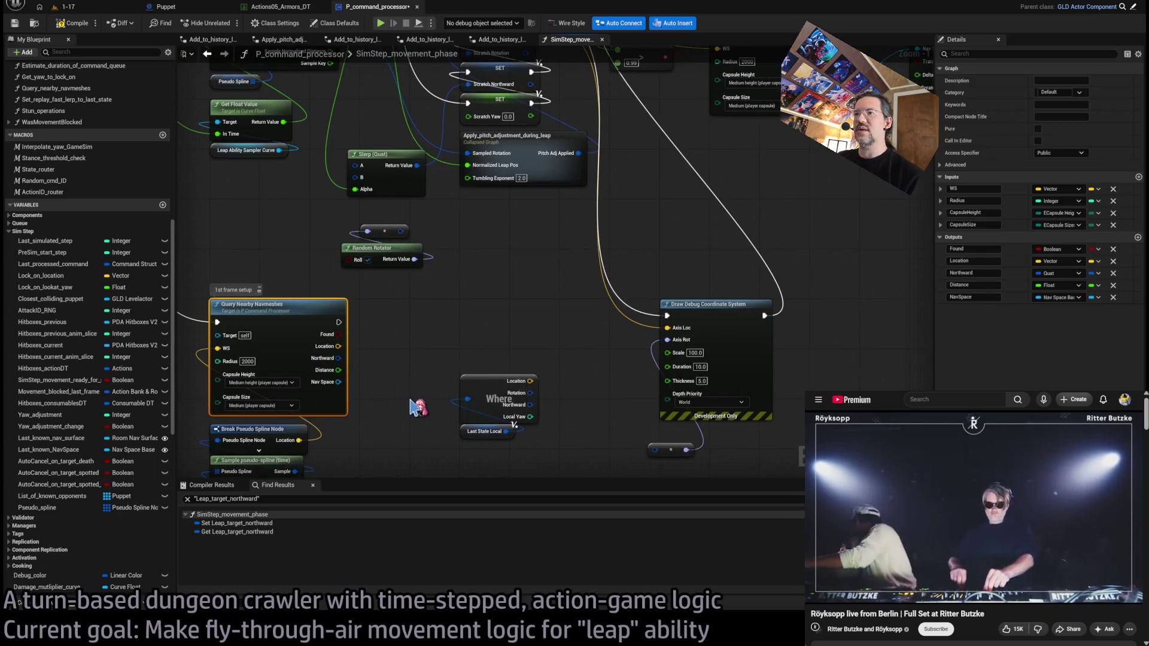
{"action": "right_click", "coordinate": [338, 358]}
{"action": "left_click", "coordinate": [495, 373]}
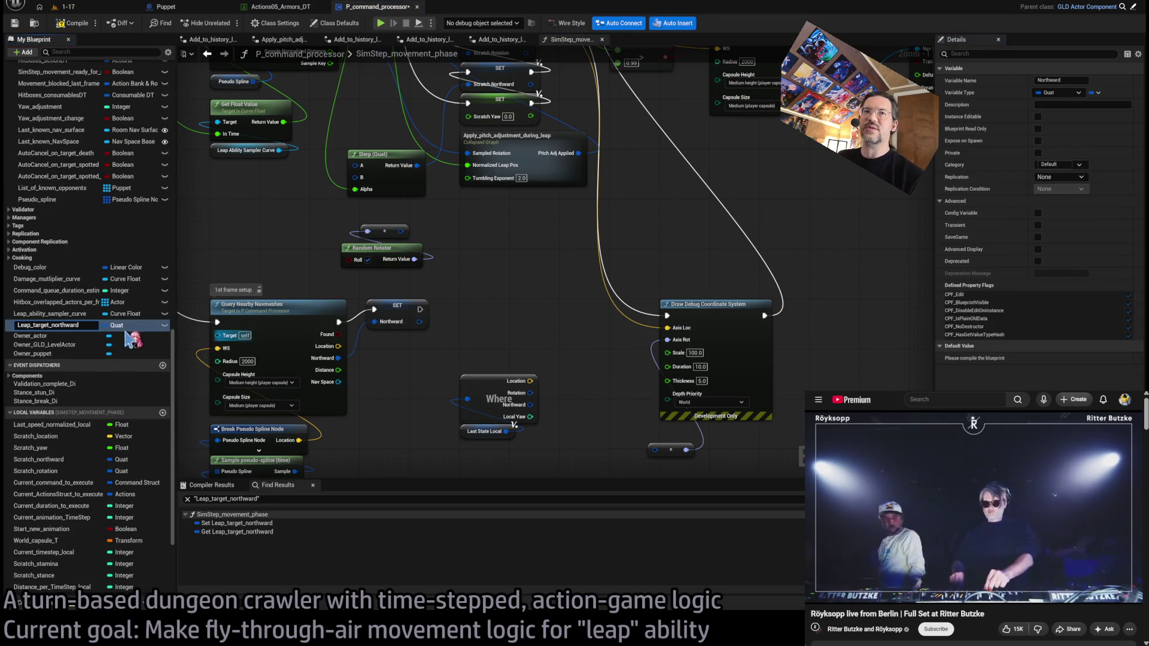
{"action": "key", "text": "Return"}
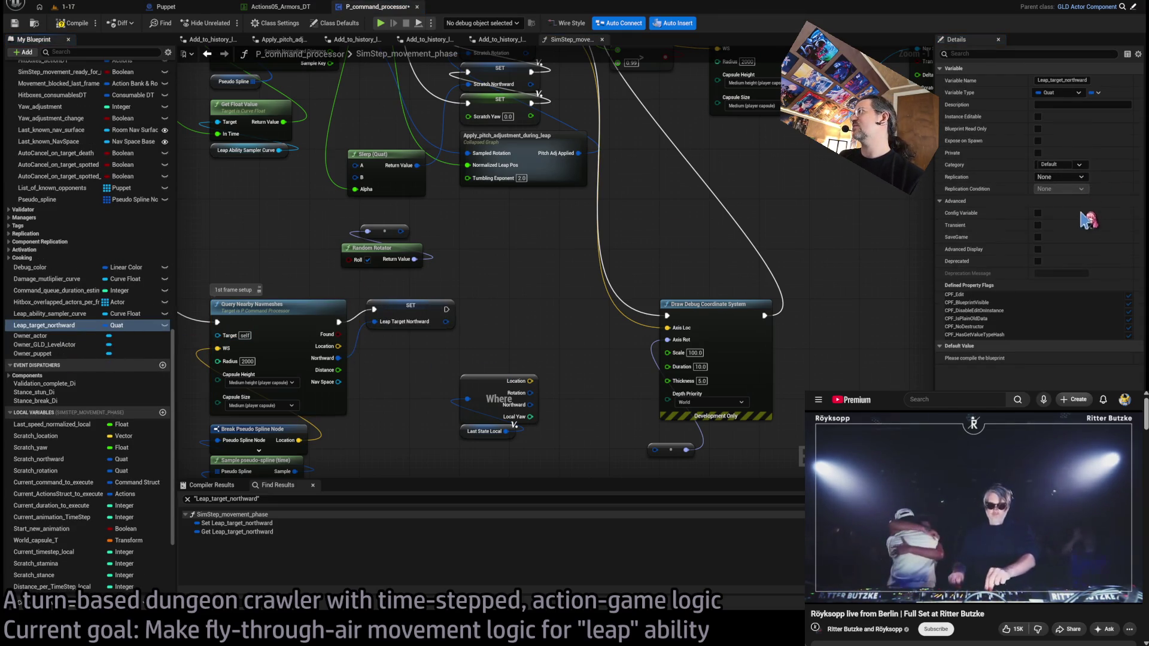
{"action": "left_click", "coordinate": [1078, 164]}
{"action": "left_click", "coordinate": [1053, 180]}
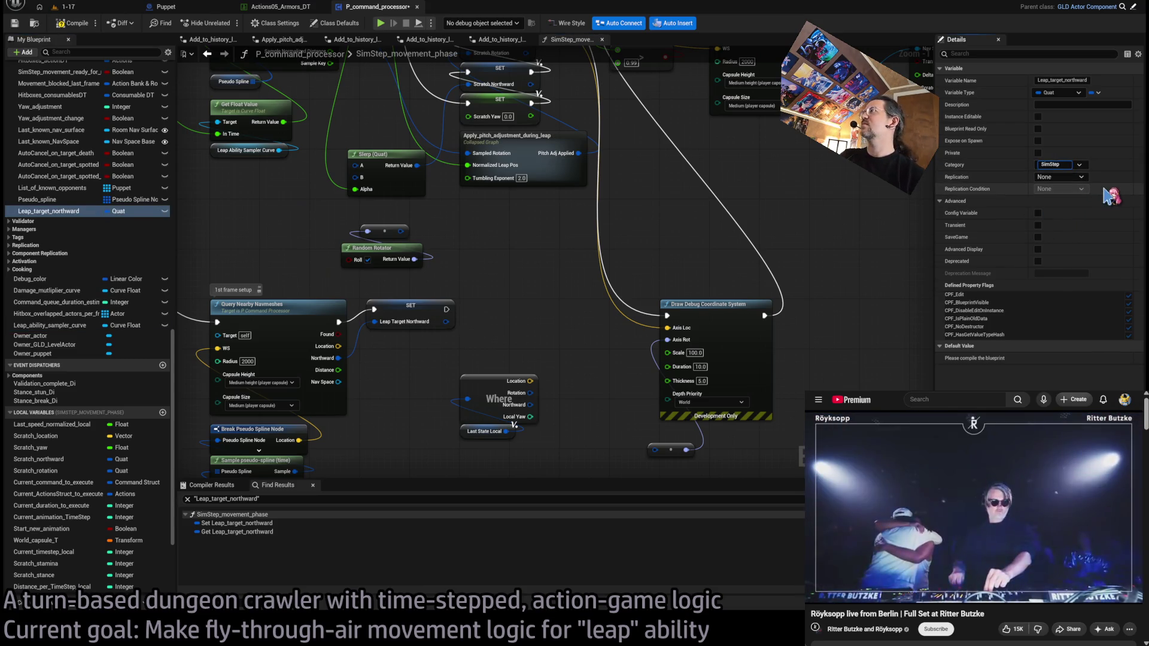
Step: Review the AutoCancel_on_target_spotted_flag and List_of_known_opponents variables, then reselect Leap_target_northward
{"action": "scroll", "coordinate": [64, 272], "scroll_direction": "up", "scroll_amount": 5}
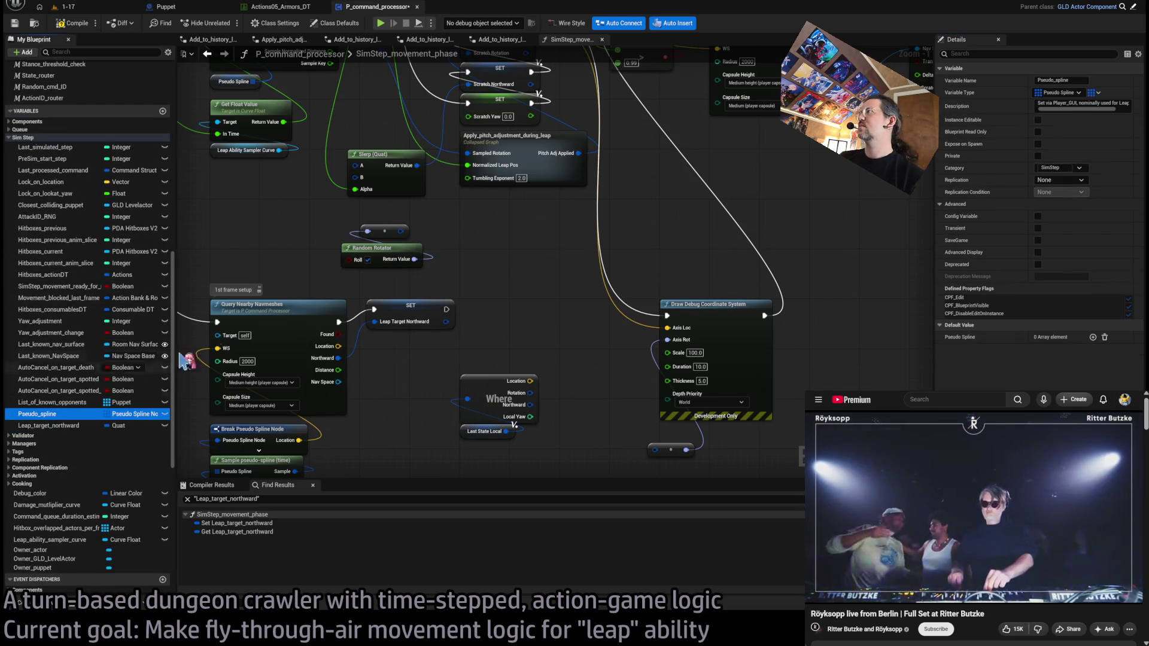
{"action": "left_click", "coordinate": [59, 391]}
{"action": "left_click", "coordinate": [1077, 194]}
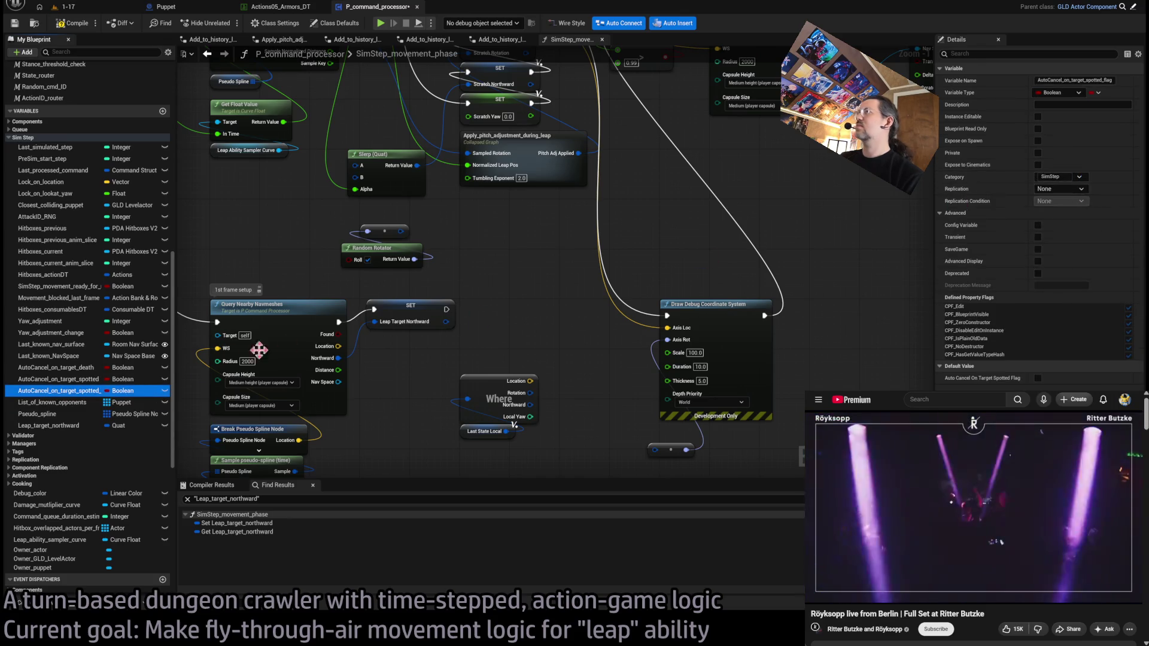
{"action": "left_click", "coordinate": [70, 404]}
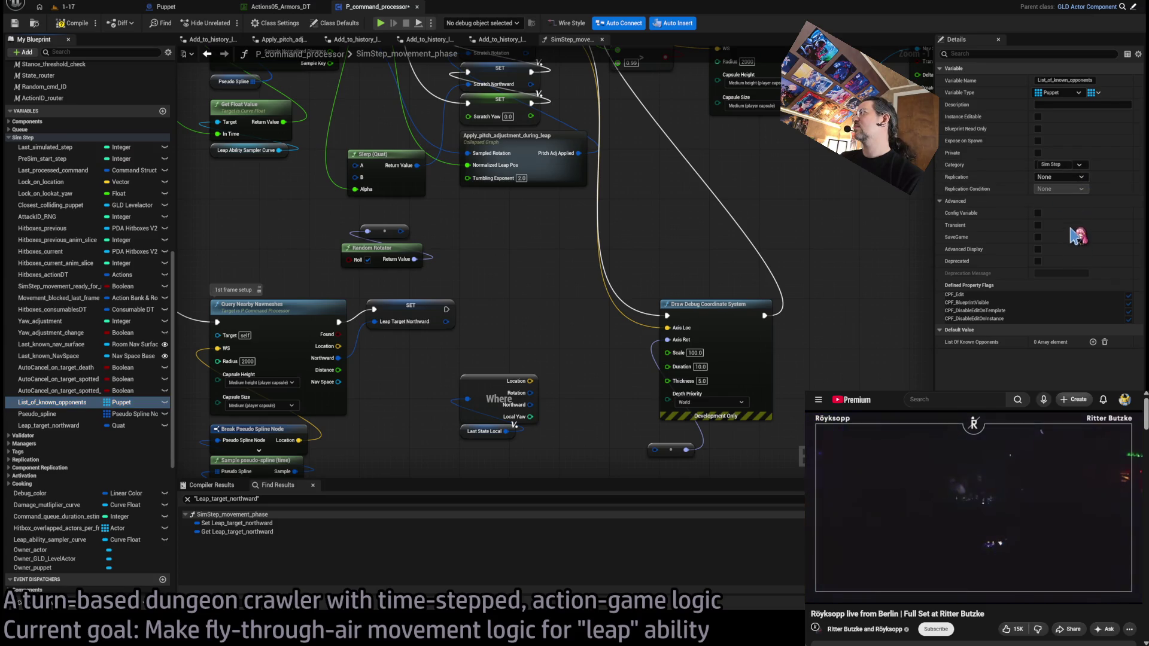
{"action": "key", "text": "Up"}
{"action": "key", "text": "Up"}
{"action": "key", "text": "Up"}
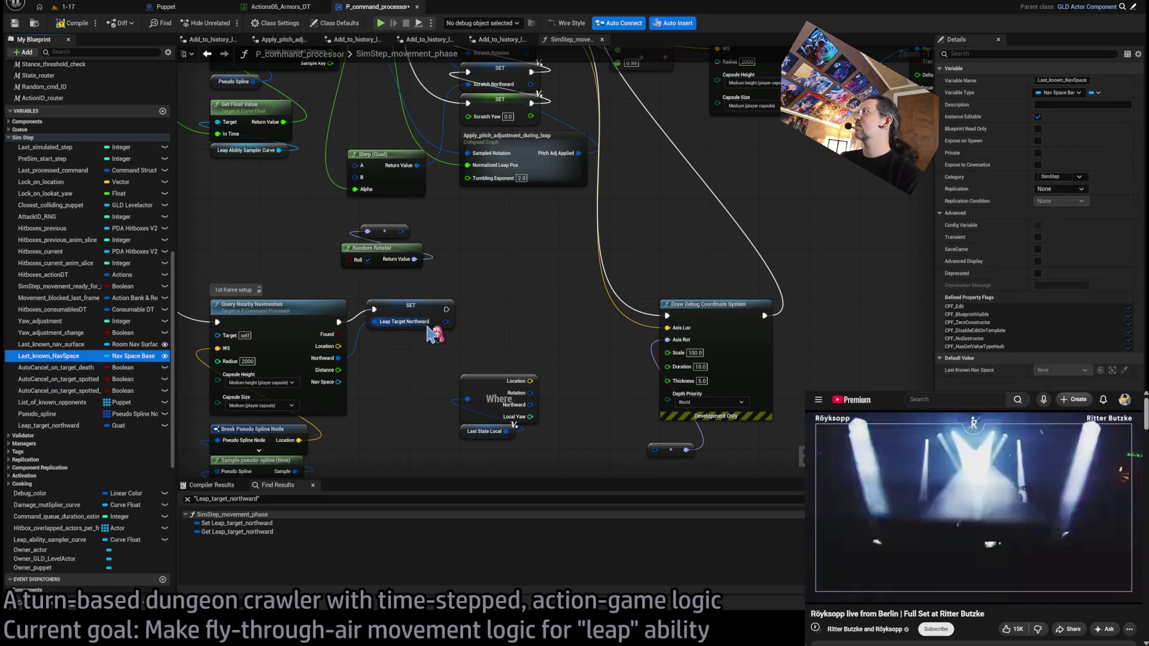
{"action": "scroll", "coordinate": [131, 323], "scroll_direction": "down", "scroll_amount": 5}
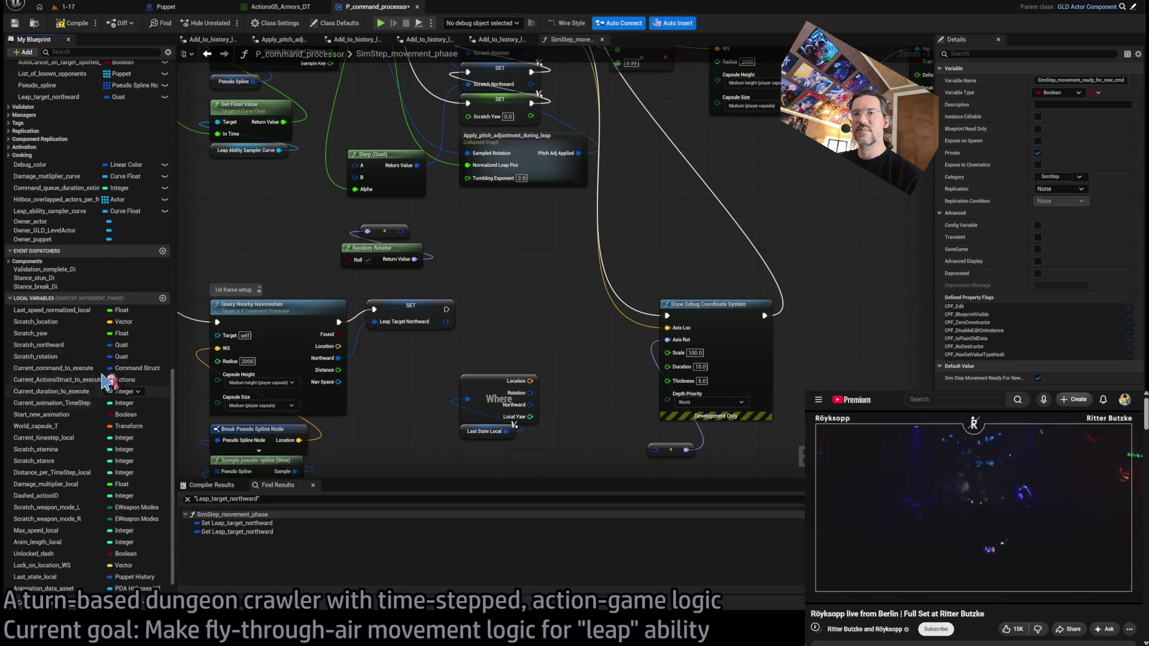
{"action": "left_click", "coordinate": [49, 254]}
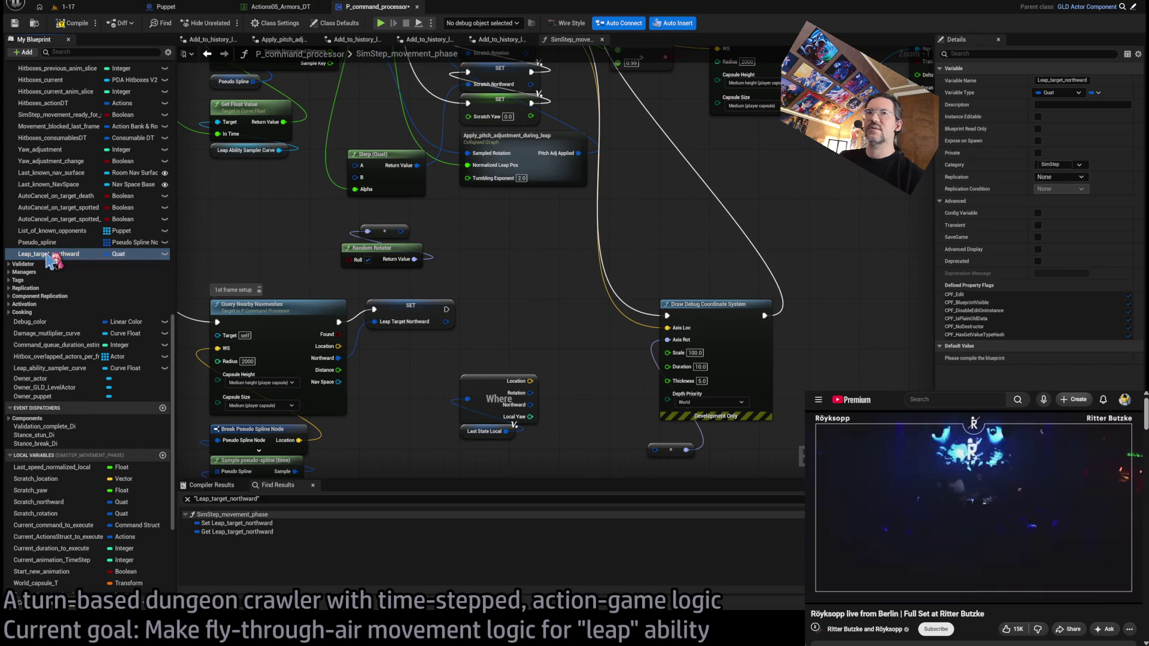
Step: Duplicate the Leap_target_northward variable and rename the copy Leap_initial_northward
{"action": "key", "text": "ctrl+d"}
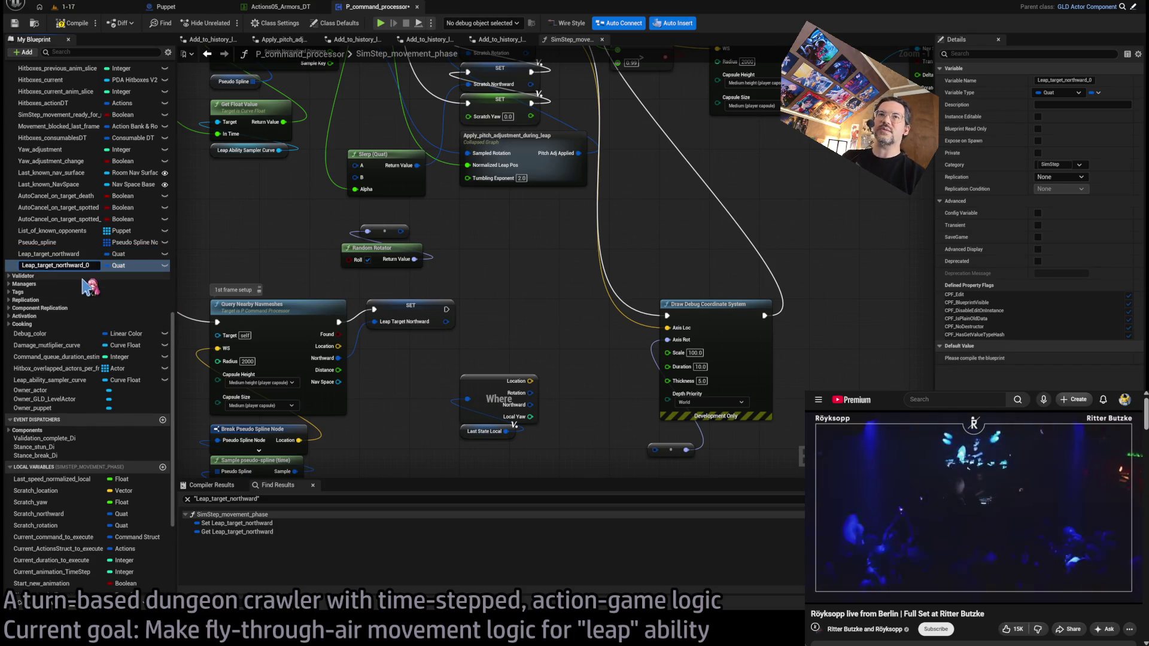
{"action": "key", "text": "Left"}
{"action": "key", "text": "Left"}
{"action": "key", "text": "Left"}
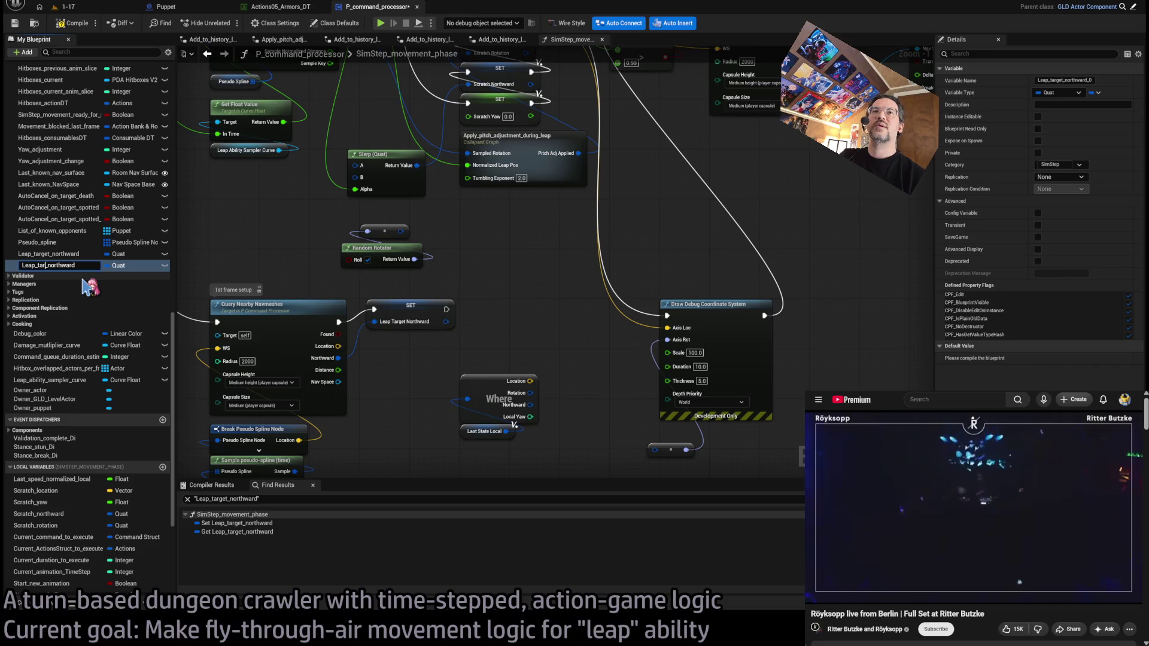
{"action": "key", "text": "BackSpace"}
{"action": "key", "text": "BackSpace"}
{"action": "key", "text": "BackSpace"}
{"action": "type", "text": "initial_"}
{"action": "key", "text": "Return"}
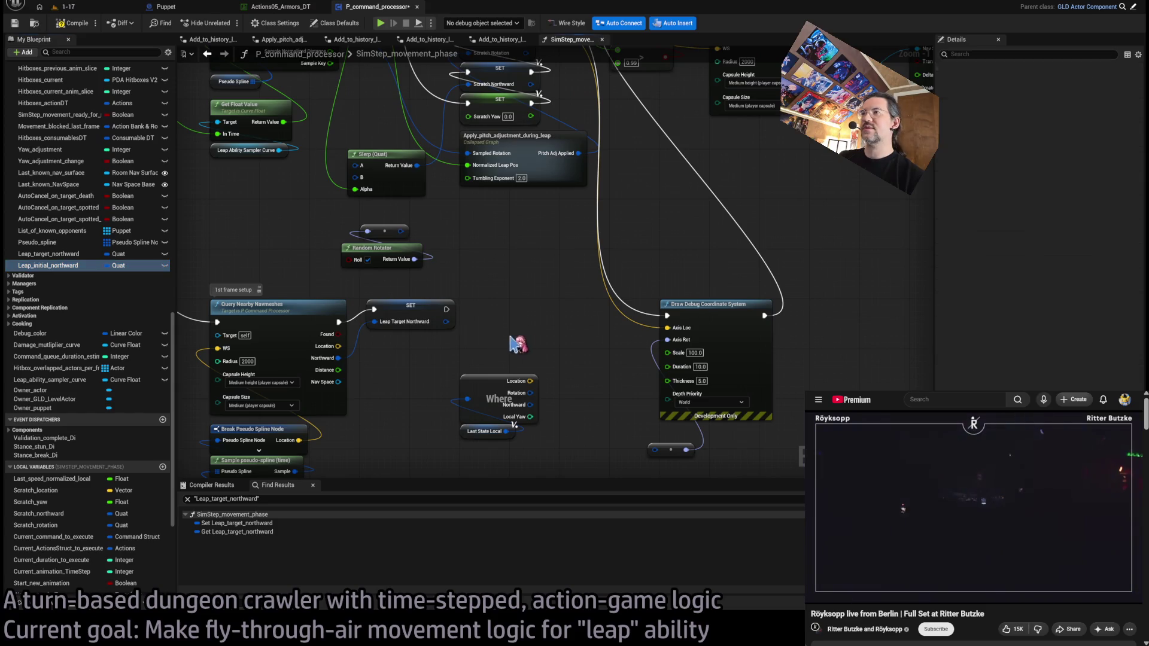
Step: Place a SET Leap Initial Northward node beneath the SET Leap Target Northward node
{"action": "key", "text": "ctrl+v"}
{"action": "mouse_move", "coordinate": [429, 323]}
{"action": "left_mouse_down"}
{"action": "mouse_move", "coordinate": [553, 317]}
{"action": "mouse_move", "coordinate": [483, 306]}
{"action": "left_mouse_up"}
{"action": "left_click", "coordinate": [526, 344], "text": "ctrl"}
{"action": "left_click", "coordinate": [499, 290]}
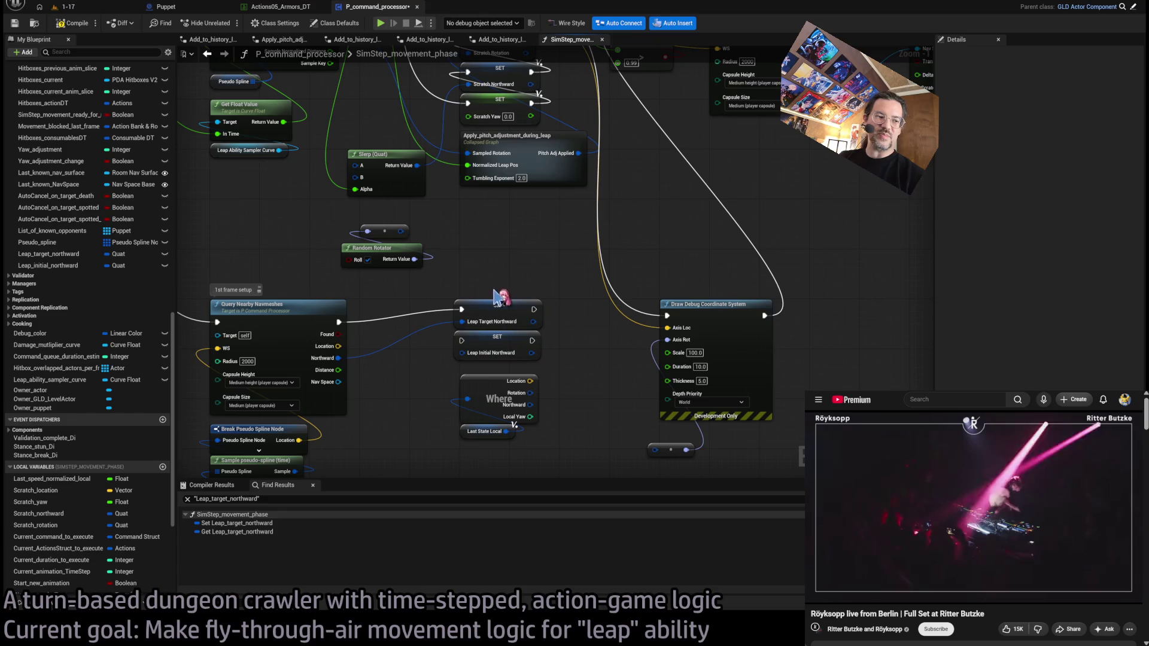
{"action": "scroll", "coordinate": [464, 327], "scroll_direction": "up", "scroll_amount": 1}
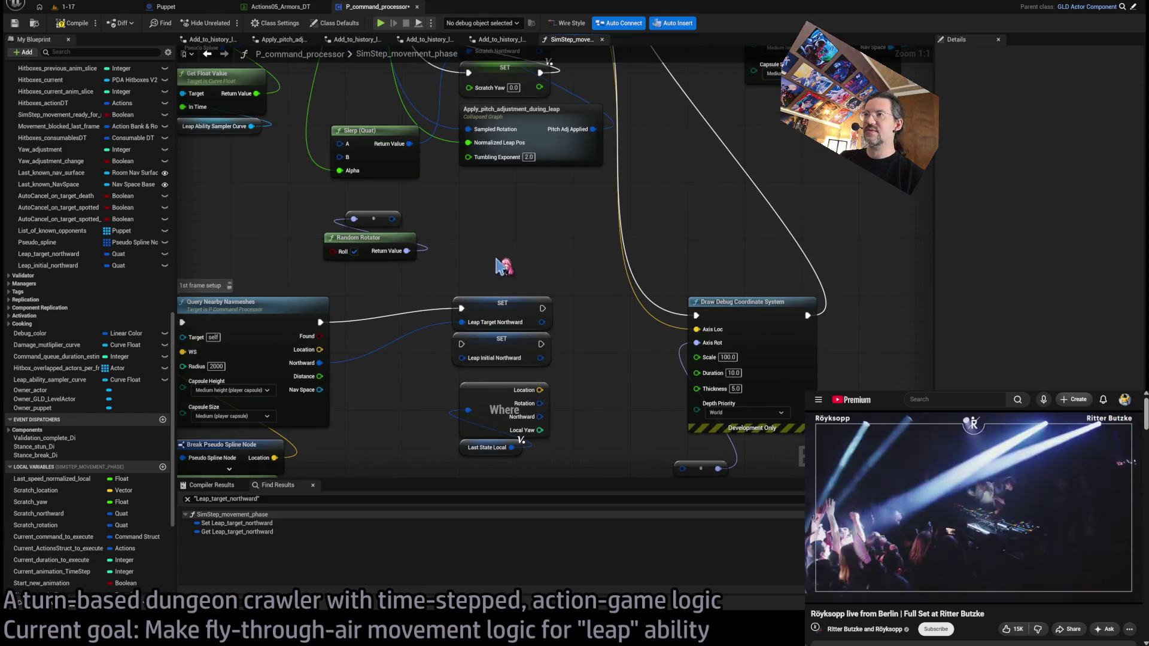
Step: Chain the two northward SET nodes together ahead of Draw Debug Coordinate System
{"action": "mouse_move", "coordinate": [494, 296]}
{"action": "left_mouse_down"}
{"action": "mouse_move", "coordinate": [496, 323]}
{"action": "mouse_move", "coordinate": [515, 307]}
{"action": "mouse_move", "coordinate": [469, 344]}
{"action": "left_mouse_up"}
{"action": "left_click_drag", "start_coordinate": [547, 344], "coordinate": [468, 308]}
{"action": "left_click_drag", "start_coordinate": [549, 308], "coordinate": [694, 317]}
{"action": "left_click_drag", "start_coordinate": [619, 352], "coordinate": [544, 288]}
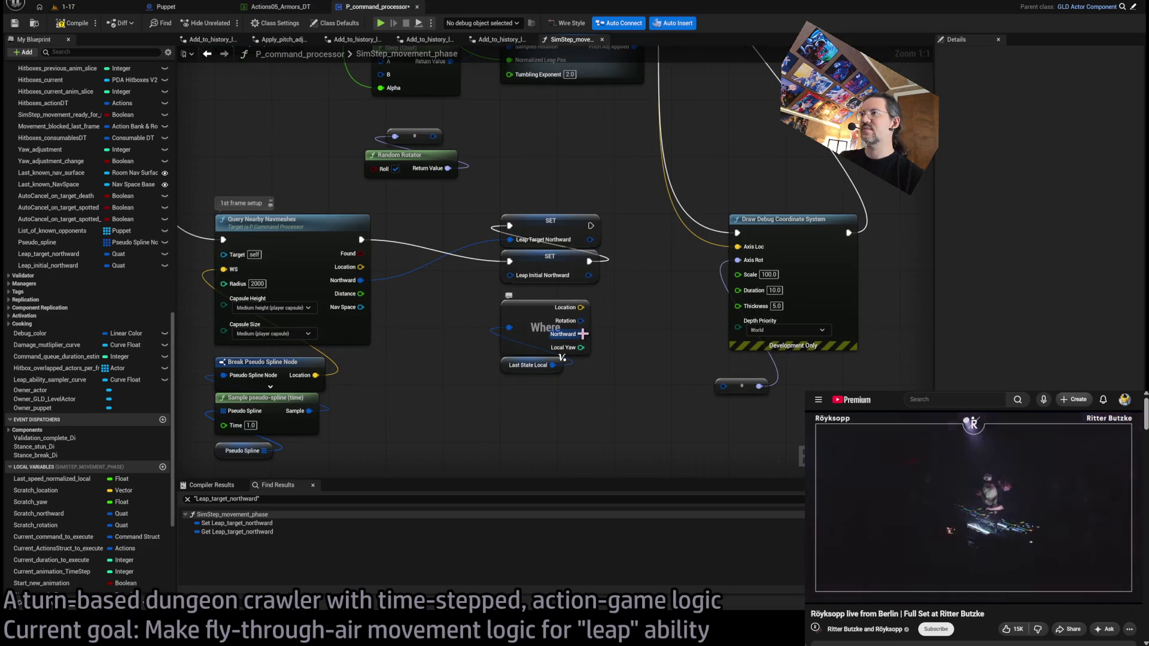
Step: Select the leap movement node block and frame the Sample pseudo-spline and Slerp nodes
{"action": "scroll", "coordinate": [623, 331], "scroll_direction": "down", "scroll_amount": 2}
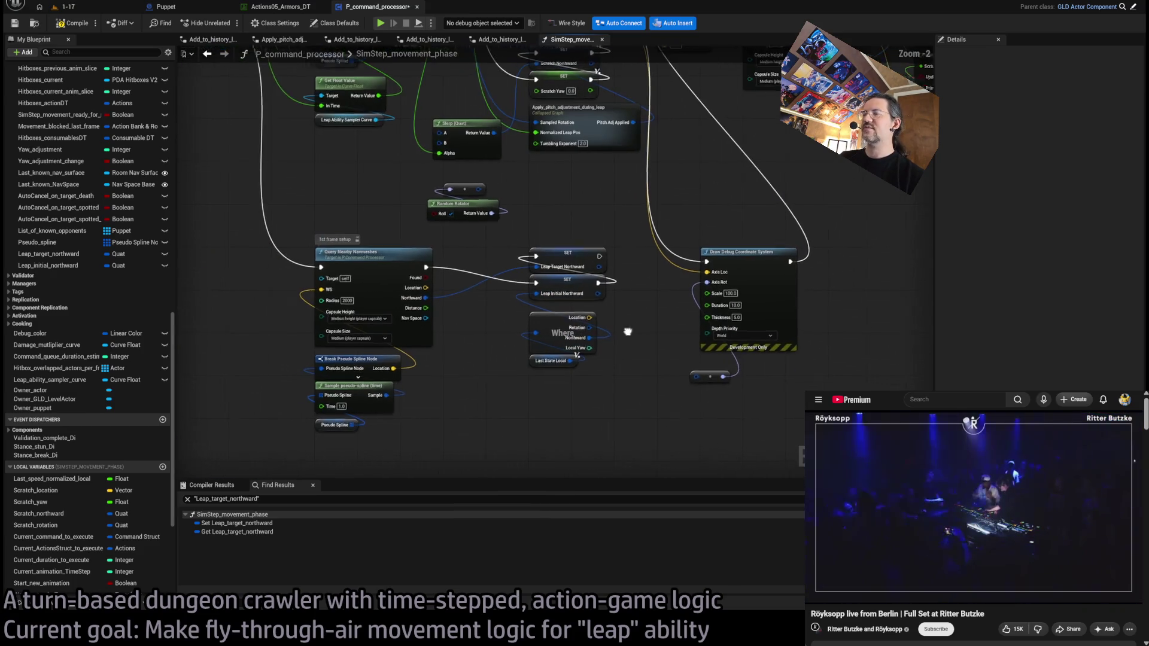
{"action": "left_click_drag", "start_coordinate": [623, 331], "coordinate": [537, 320]}
{"action": "scroll", "coordinate": [548, 220], "scroll_direction": "down", "scroll_amount": 6}
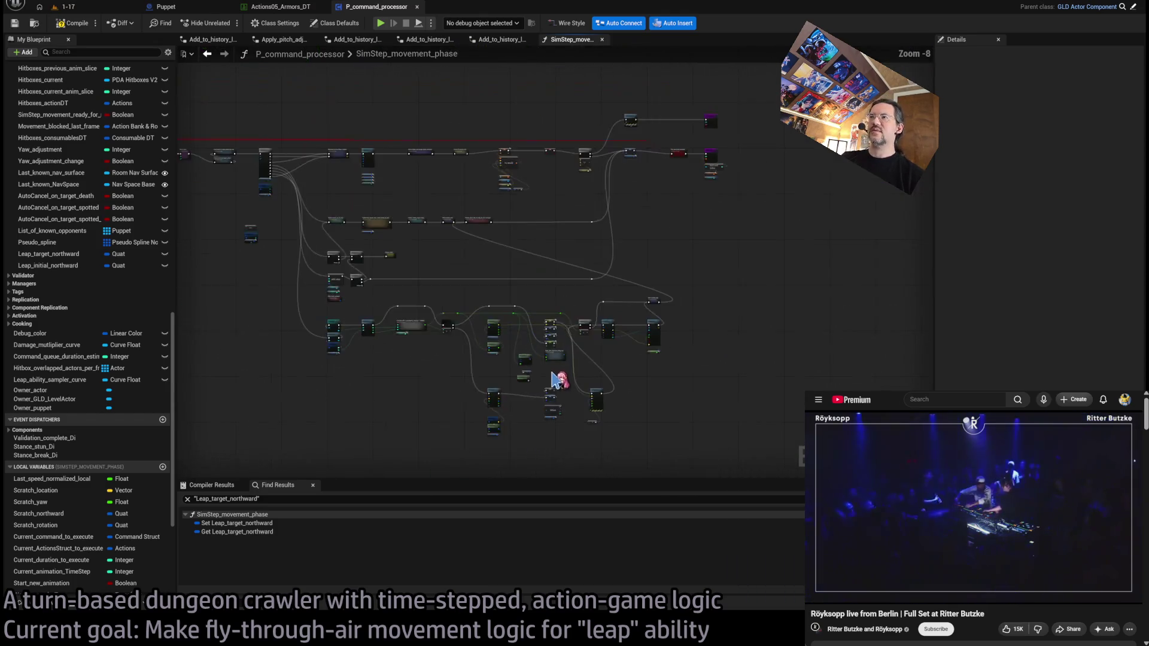
{"action": "mouse_move", "coordinate": [782, 220]}
{"action": "left_mouse_down"}
{"action": "mouse_move", "coordinate": [293, 440]}
{"action": "mouse_move", "coordinate": [293, 422]}
{"action": "left_mouse_up"}
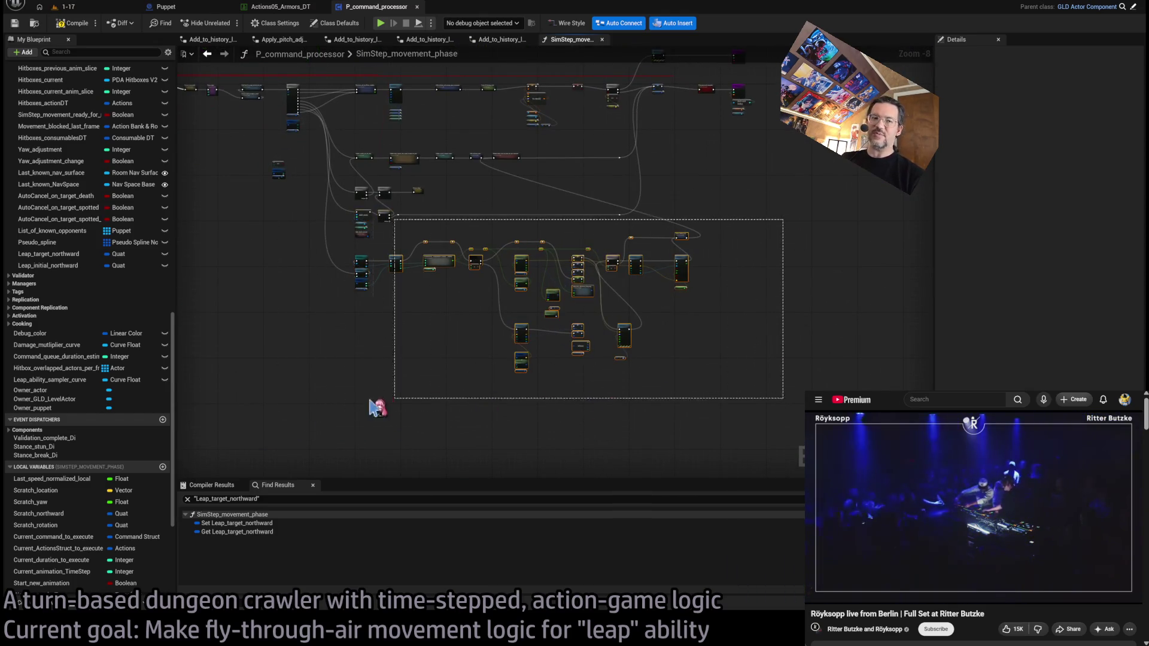
{"action": "scroll", "coordinate": [559, 295], "scroll_direction": "up", "scroll_amount": 7}
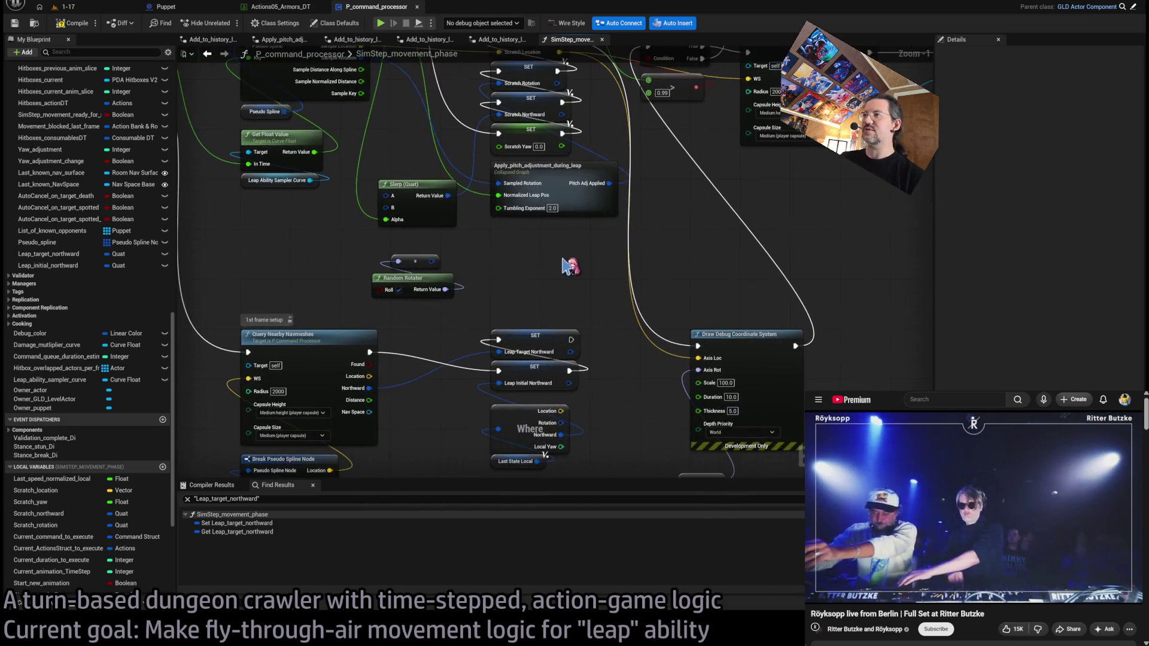
{"action": "mouse_move", "coordinate": [562, 267]}
{"action": "left_mouse_down"}
{"action": "mouse_move", "coordinate": [556, 299]}
{"action": "mouse_move", "coordinate": [565, 251]}
{"action": "mouse_move", "coordinate": [569, 298]}
{"action": "left_mouse_up"}
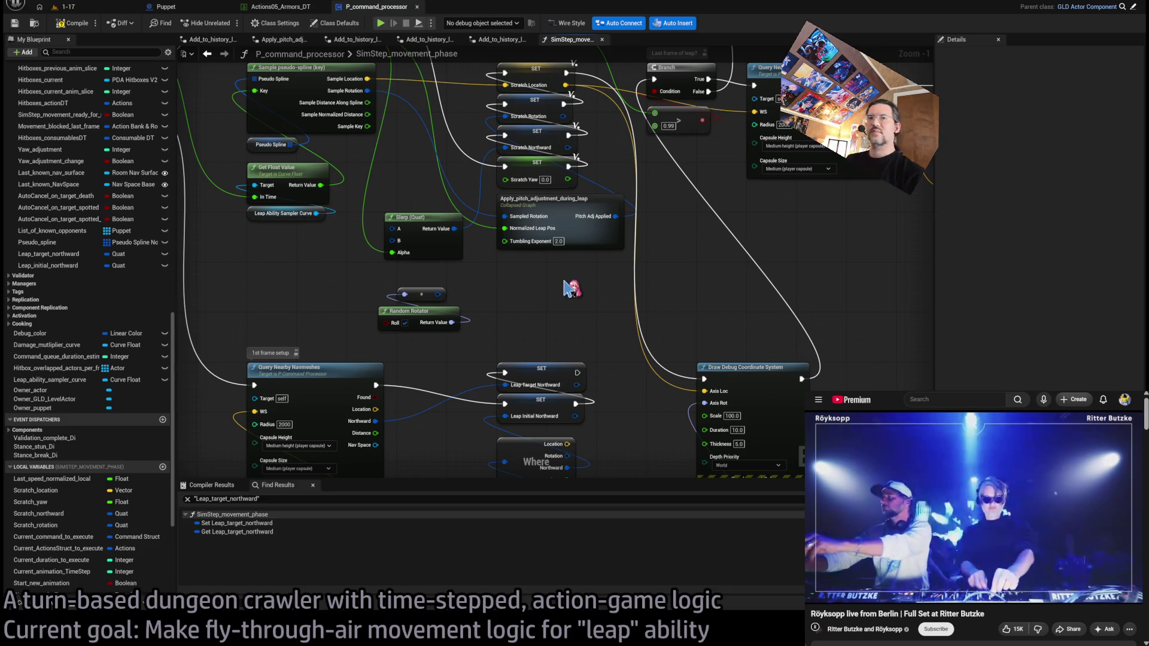
Step: Feed Leap_initial_northward into Slerp A and Leap_target_northward into Slerp B
{"action": "left_click", "coordinate": [51, 515]}
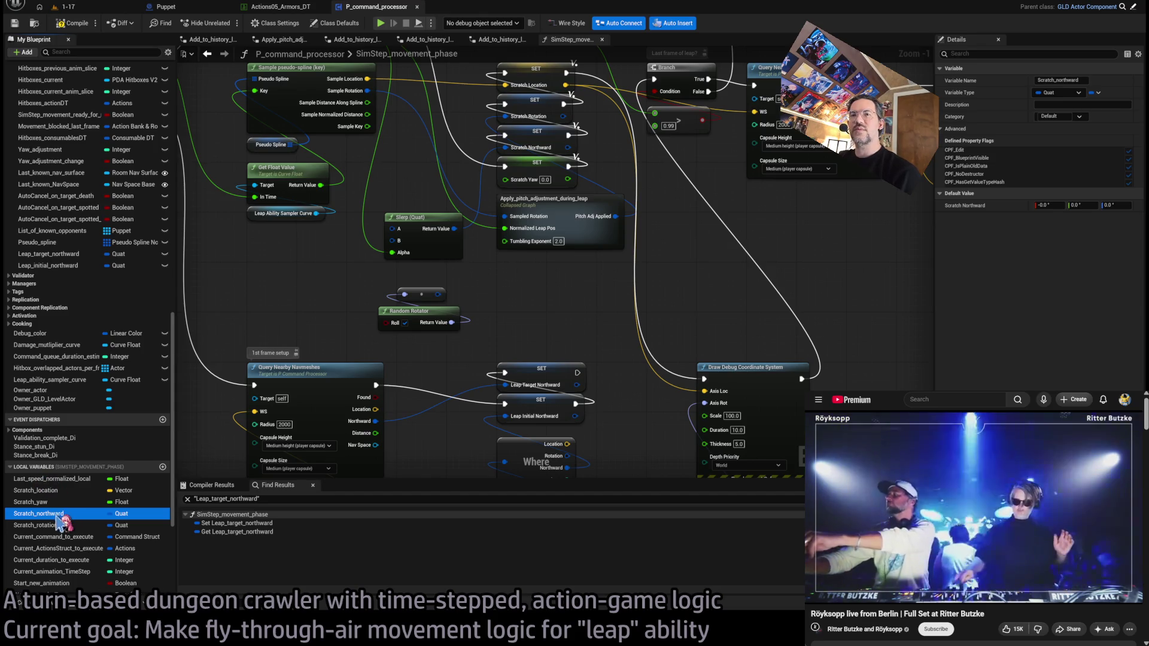
{"action": "left_click", "coordinate": [52, 254]}
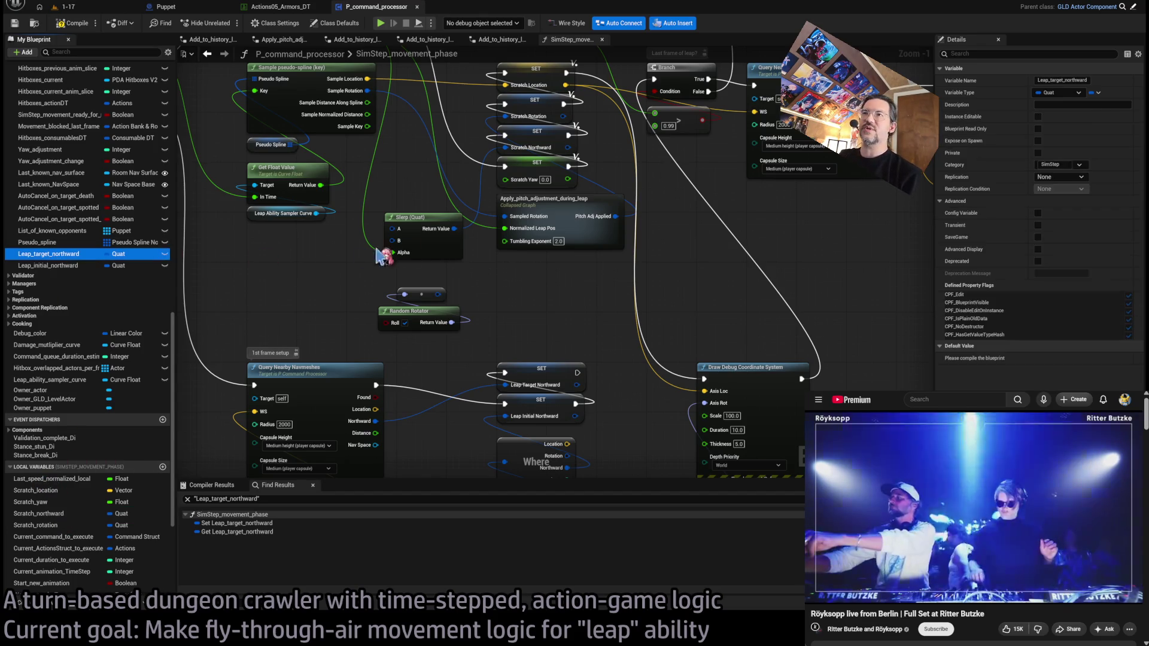
{"action": "left_click_drag", "start_coordinate": [395, 244], "coordinate": [393, 242]}
{"action": "left_click_drag", "start_coordinate": [113, 268], "coordinate": [395, 230]}
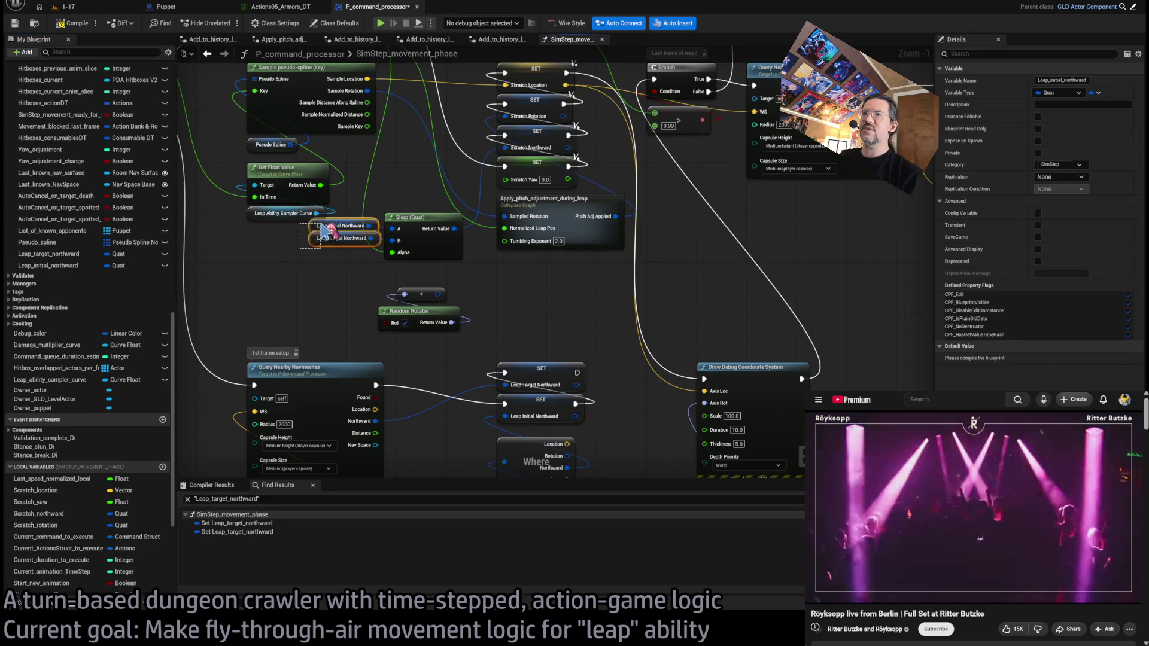
{"action": "left_click_drag", "start_coordinate": [323, 230], "coordinate": [263, 264]}
Step: Delete the Random Rotator node and its reroute node
{"action": "left_click_drag", "start_coordinate": [382, 281], "coordinate": [441, 366]}
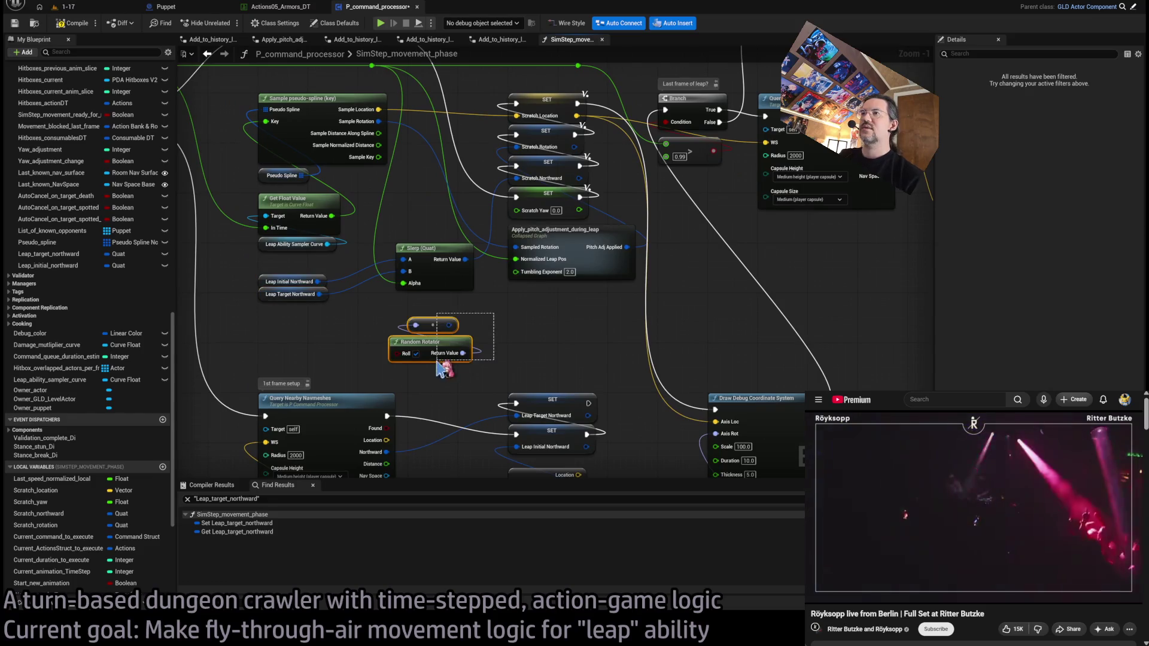
{"action": "mouse_move", "coordinate": [477, 277]}
{"action": "left_mouse_down"}
{"action": "mouse_move", "coordinate": [645, 355]}
{"action": "mouse_move", "coordinate": [541, 331]}
{"action": "left_mouse_up"}
{"action": "key", "text": "Delete"}
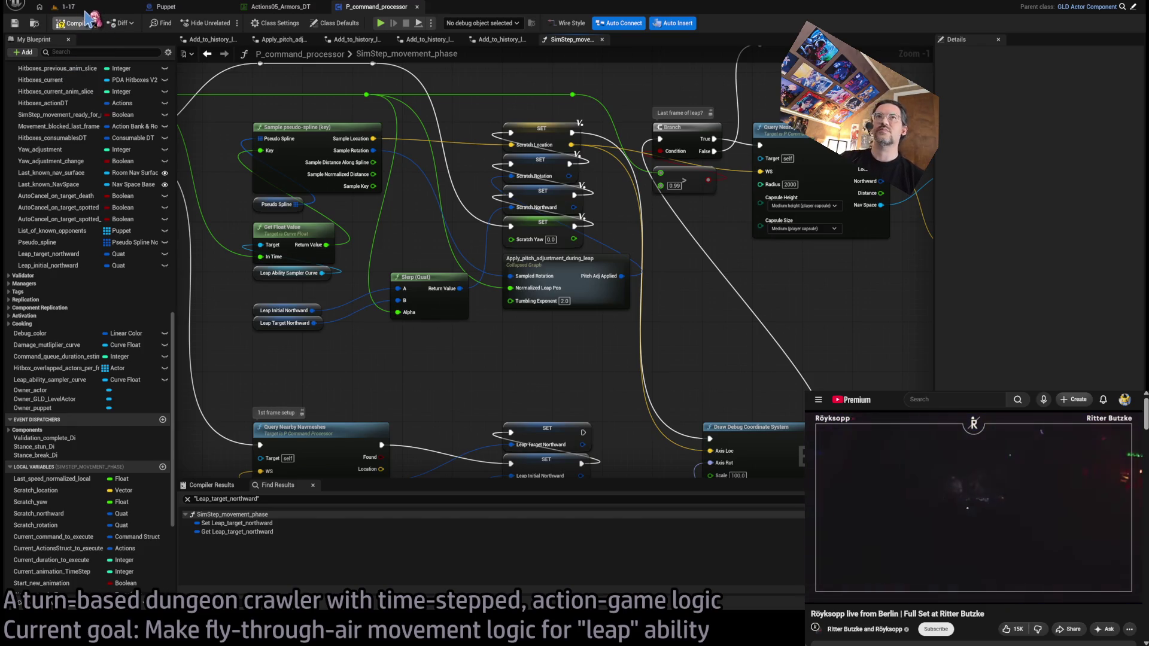
Step: Compile the blueprint and delete the erroring Draw Debug Coordinate System node
{"action": "left_click", "coordinate": [86, 10]}
{"action": "left_click", "coordinate": [377, 7]}
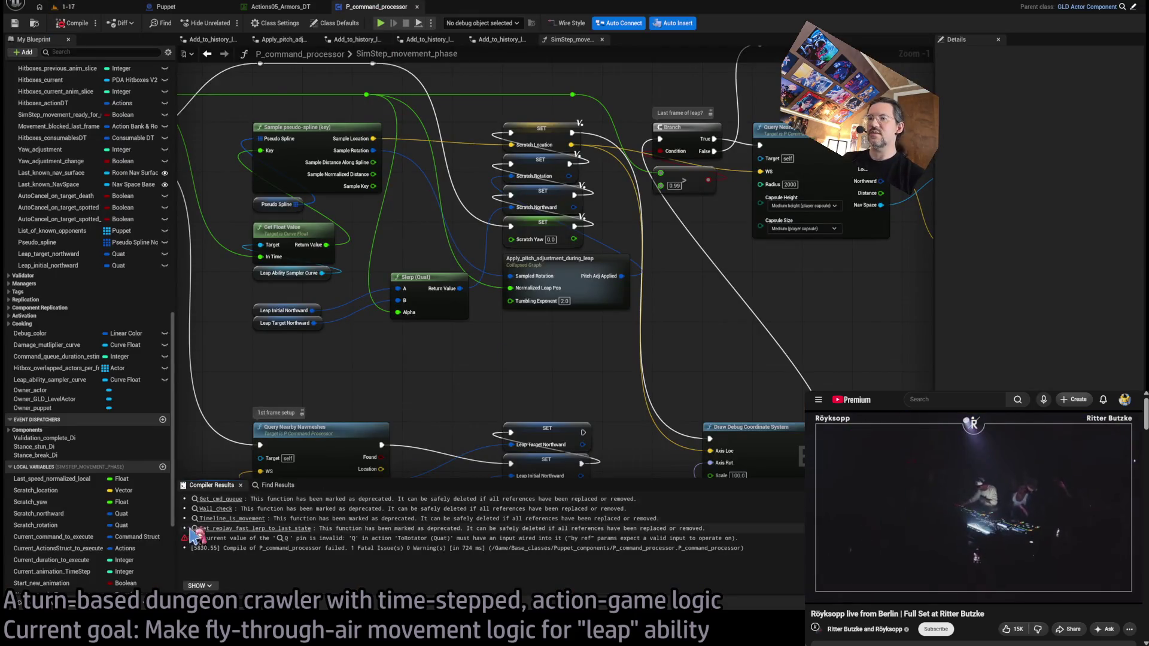
{"action": "left_click", "coordinate": [286, 538]}
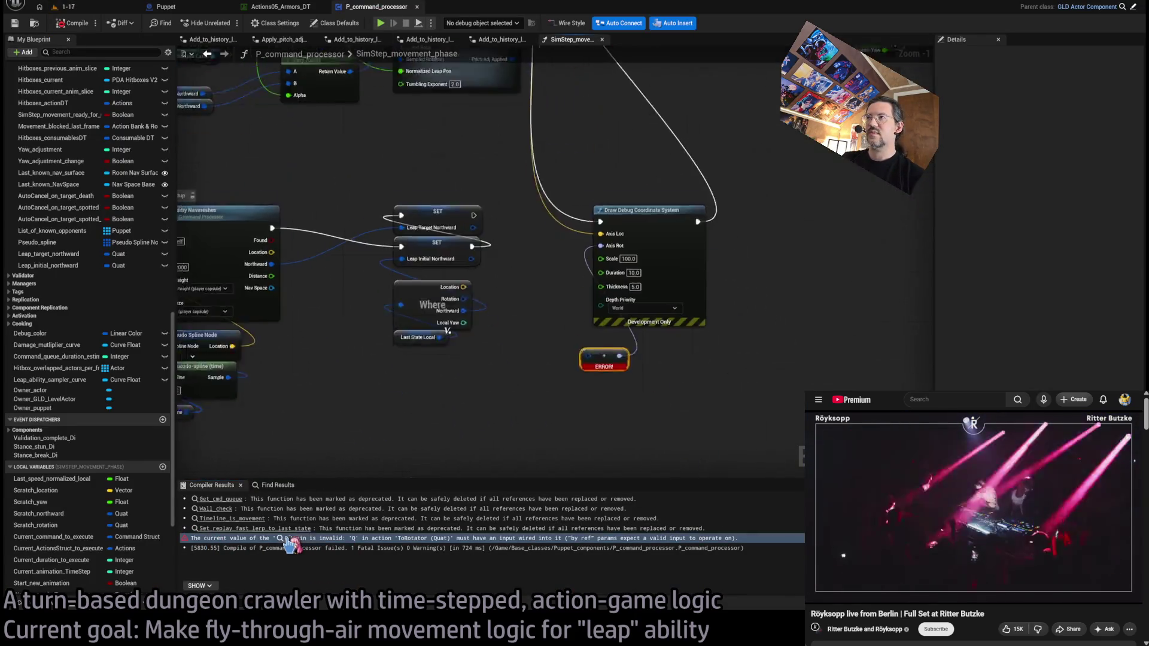
{"action": "scroll", "coordinate": [556, 290], "scroll_direction": "down", "scroll_amount": 2}
{"action": "scroll", "coordinate": [556, 291], "scroll_direction": "up", "scroll_amount": 4}
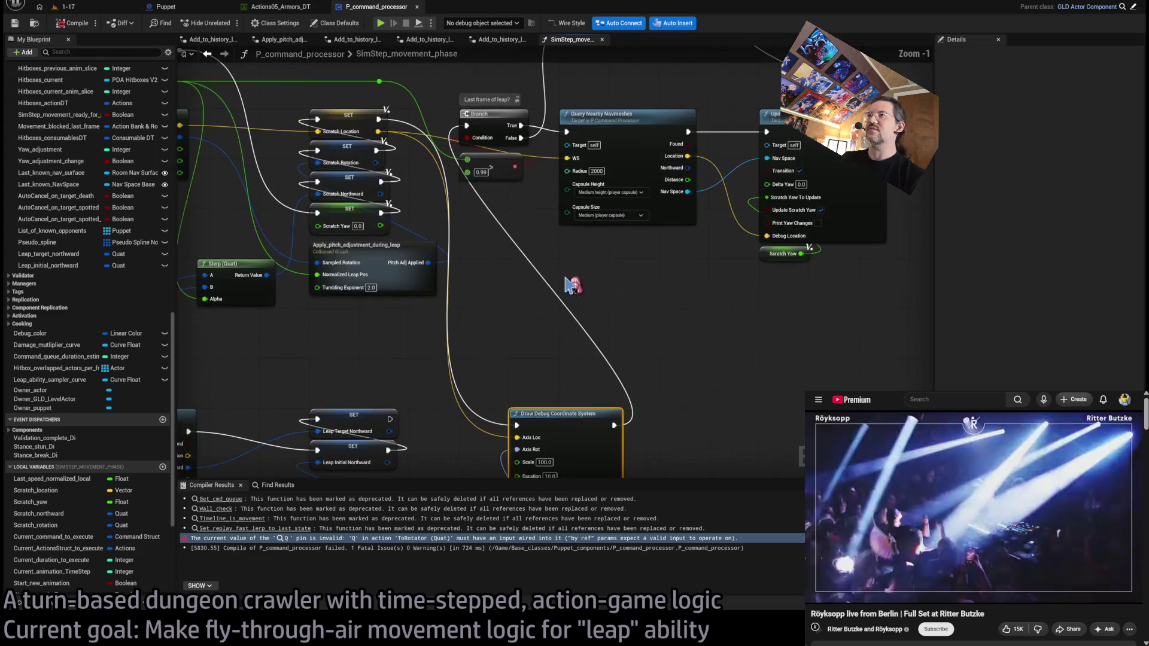
{"action": "key", "text": "Delete"}
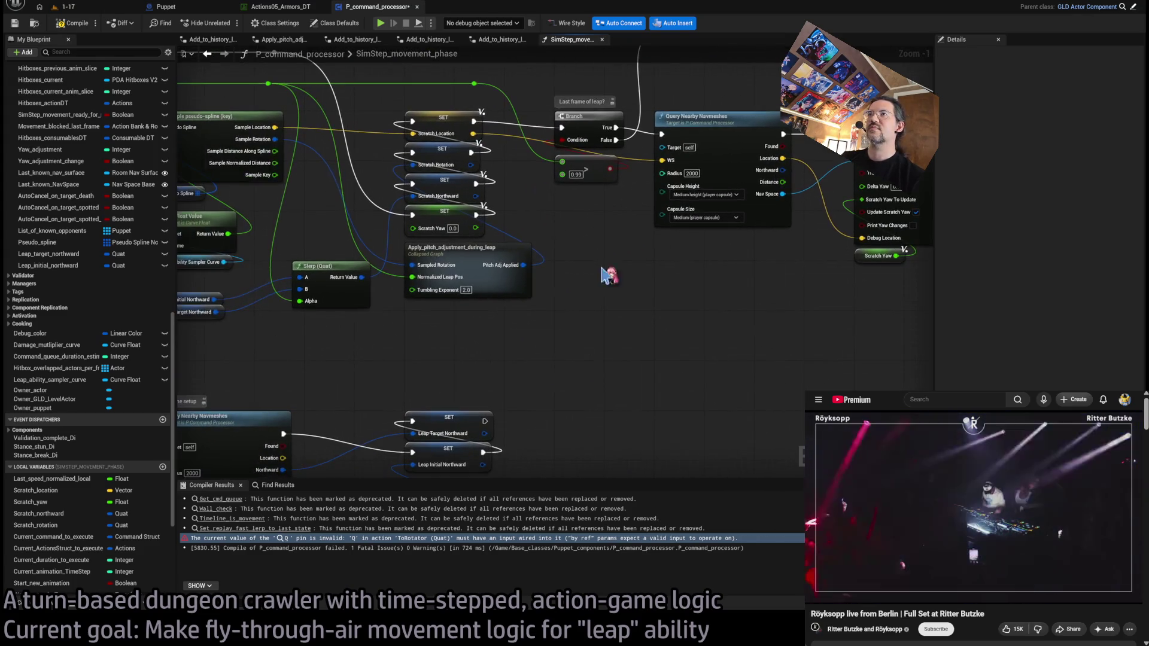
Step: Play level 1-17 and perform leaps via LeapPre and Go, then stop and open the Puppet event graph
{"action": "left_click", "coordinate": [85, 8]}
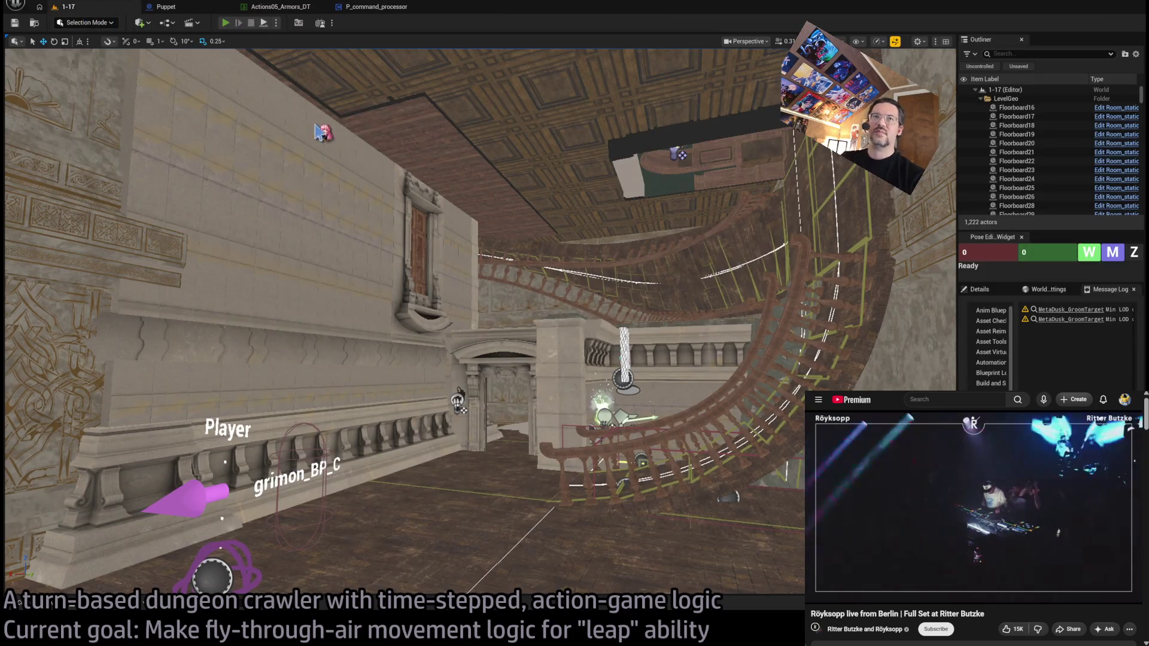
{"action": "key", "text": "alt+p"}
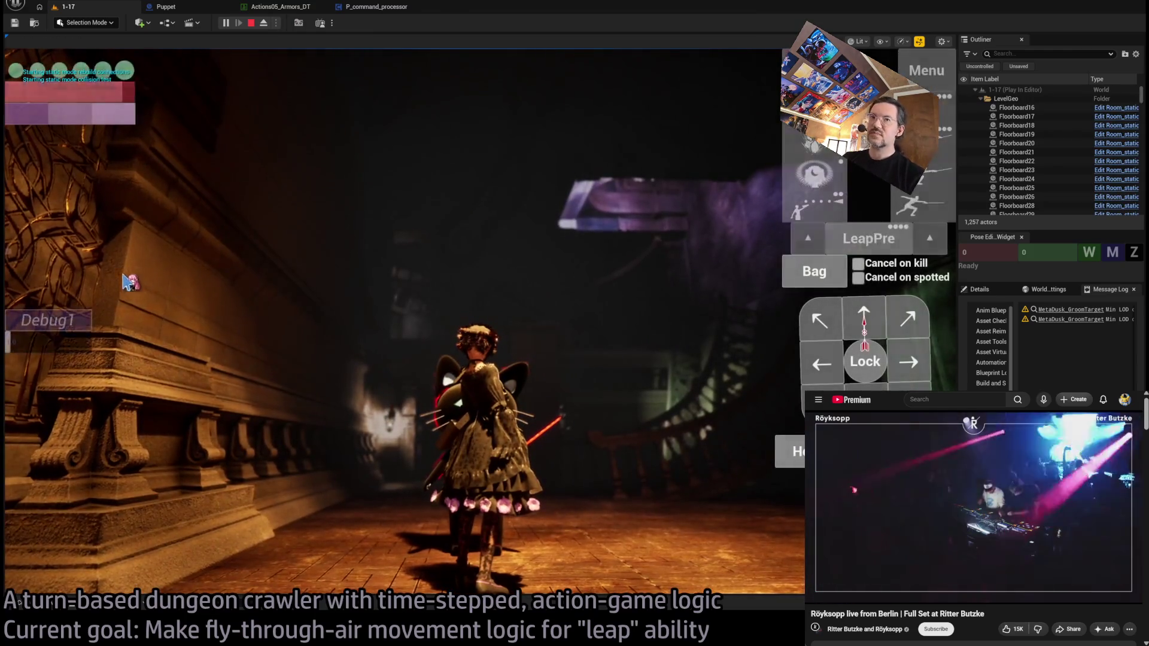
{"action": "left_click", "coordinate": [868, 238]}
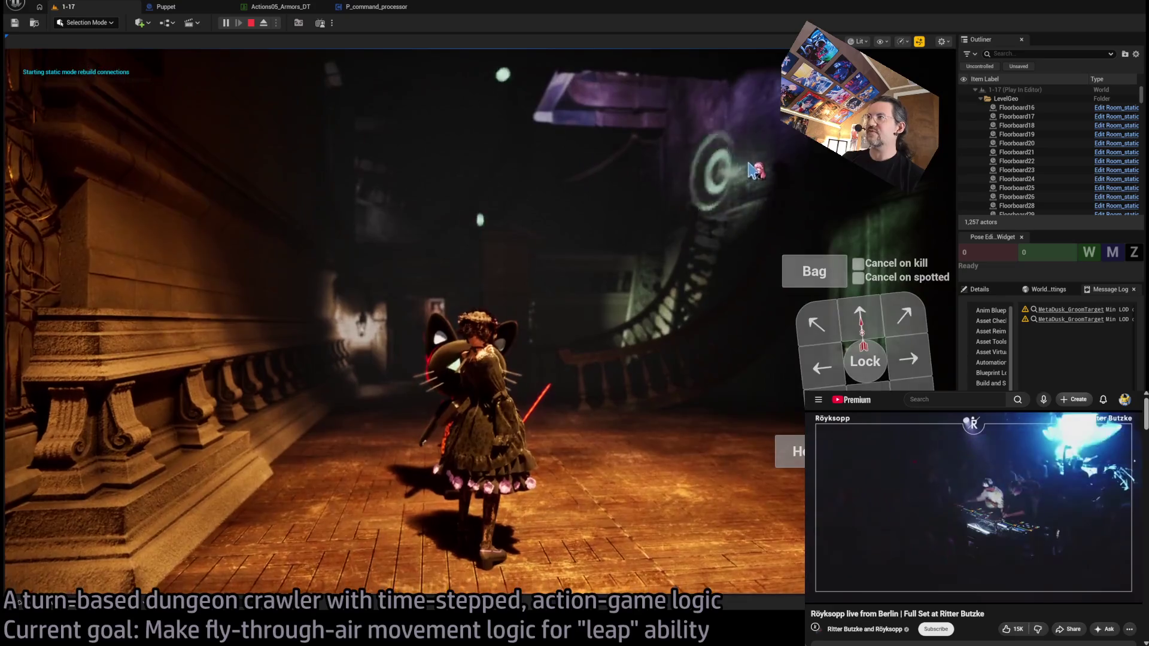
{"action": "left_click", "coordinate": [61, 421]}
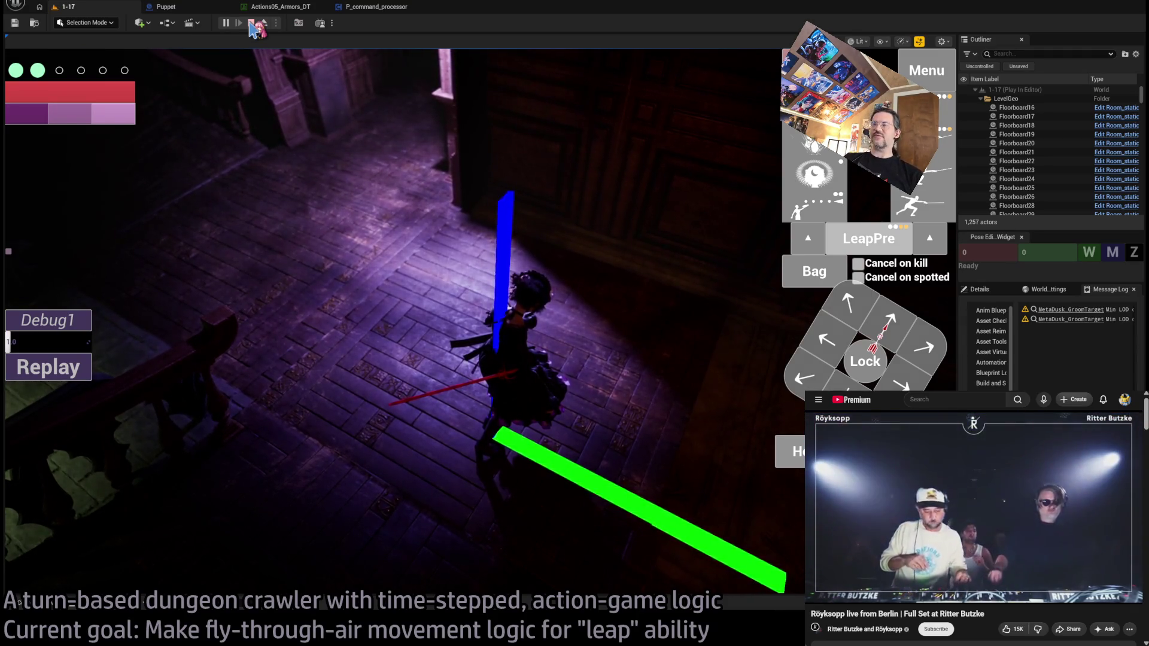
{"action": "left_click", "coordinate": [303, 309]}
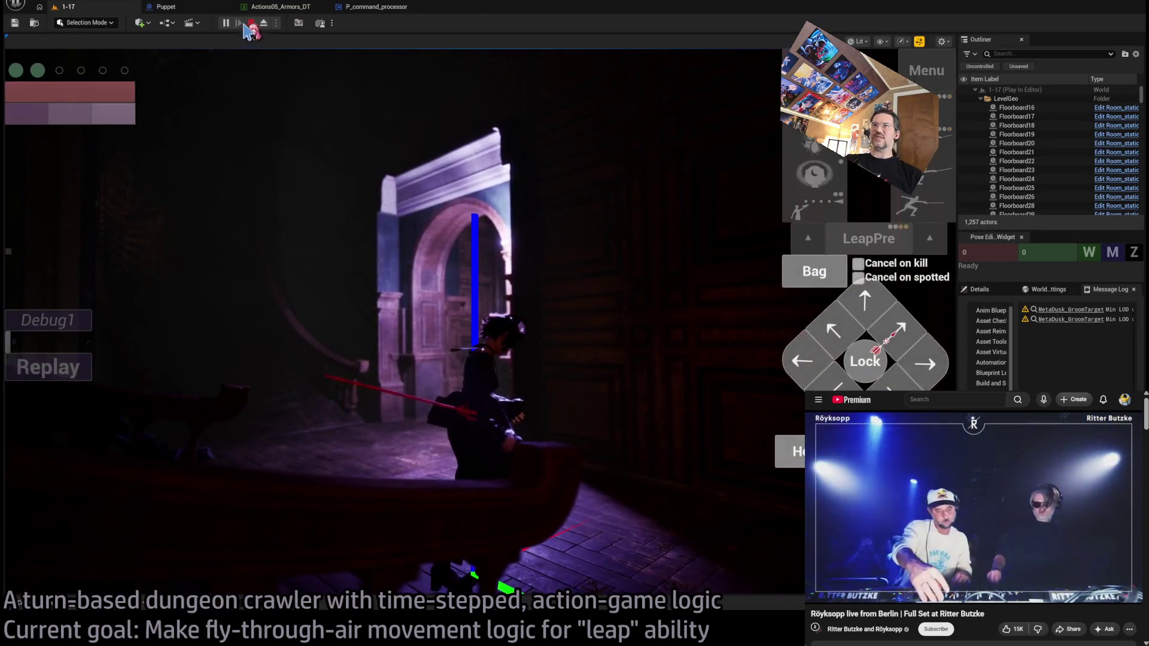
{"action": "left_click", "coordinate": [251, 22]}
{"action": "left_click", "coordinate": [210, 8]}
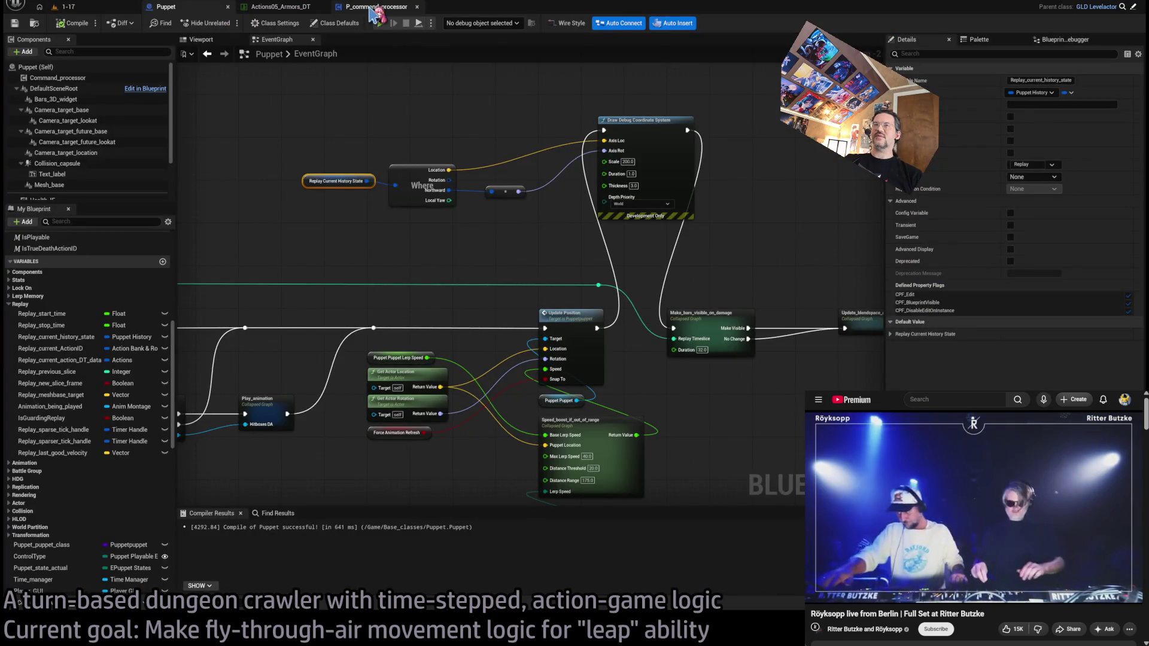
Step: Inspect the Sample pseudo-spline and Slerp nodes in P_command_processor, then return to level 1-17
{"action": "left_click", "coordinate": [376, 7]}
{"action": "scroll", "coordinate": [426, 255], "scroll_direction": "down", "scroll_amount": 3}
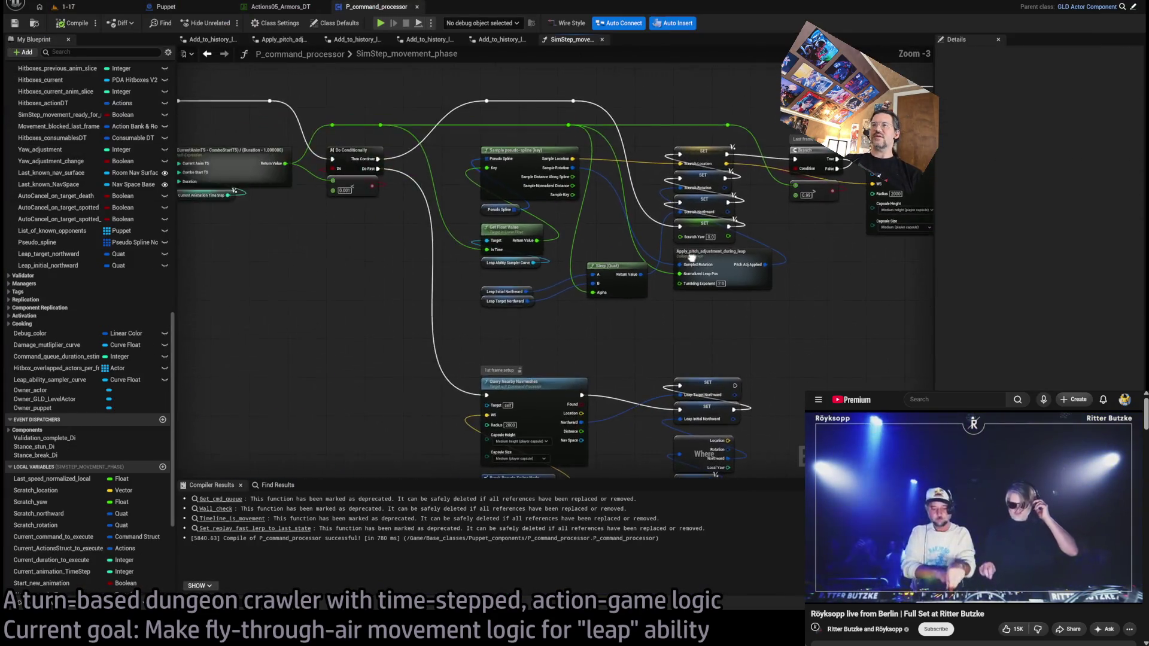
{"action": "left_click_drag", "start_coordinate": [644, 313], "coordinate": [648, 318]}
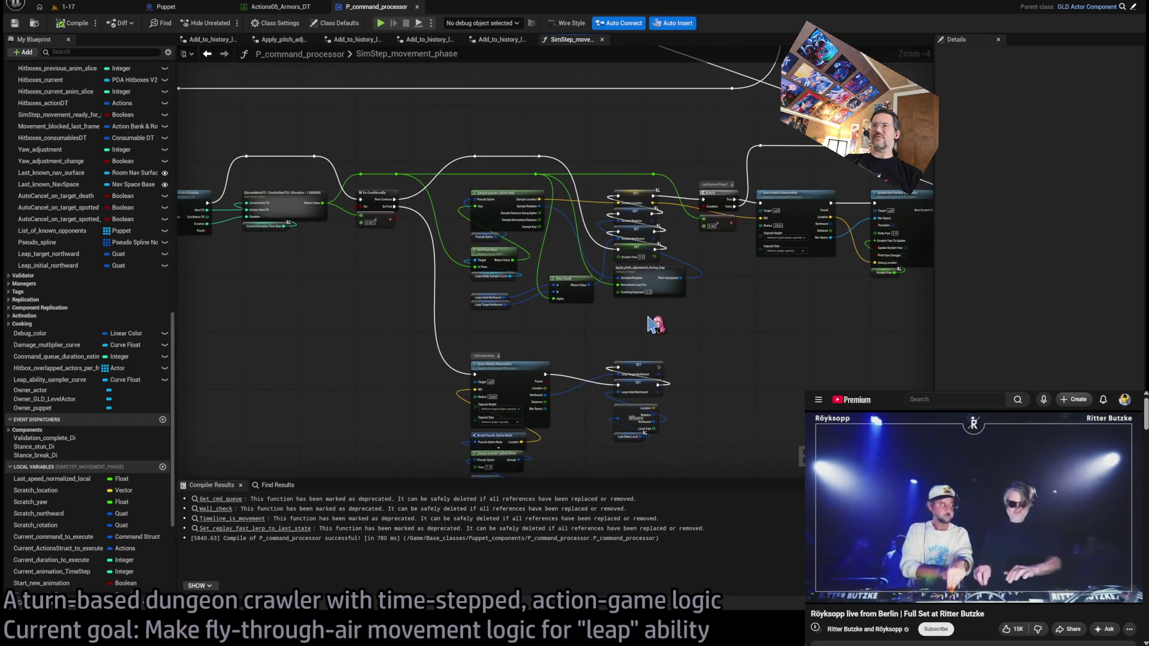
{"action": "scroll", "coordinate": [561, 118], "scroll_direction": "up", "scroll_amount": 4}
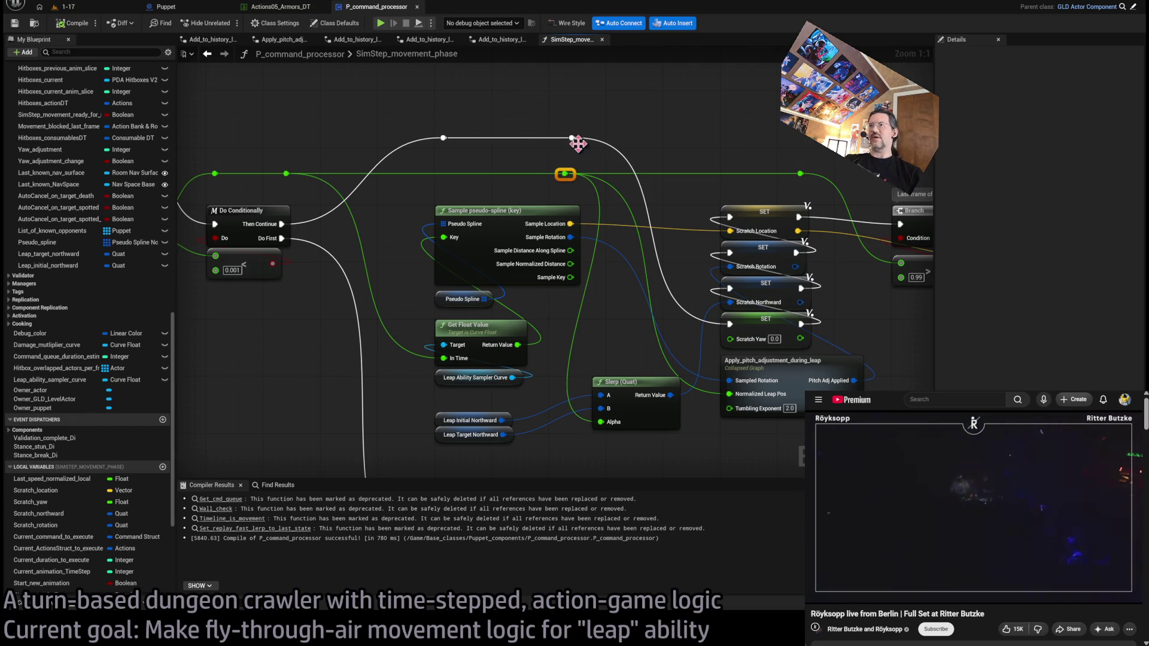
{"action": "left_click_drag", "start_coordinate": [732, 349], "coordinate": [641, 333]}
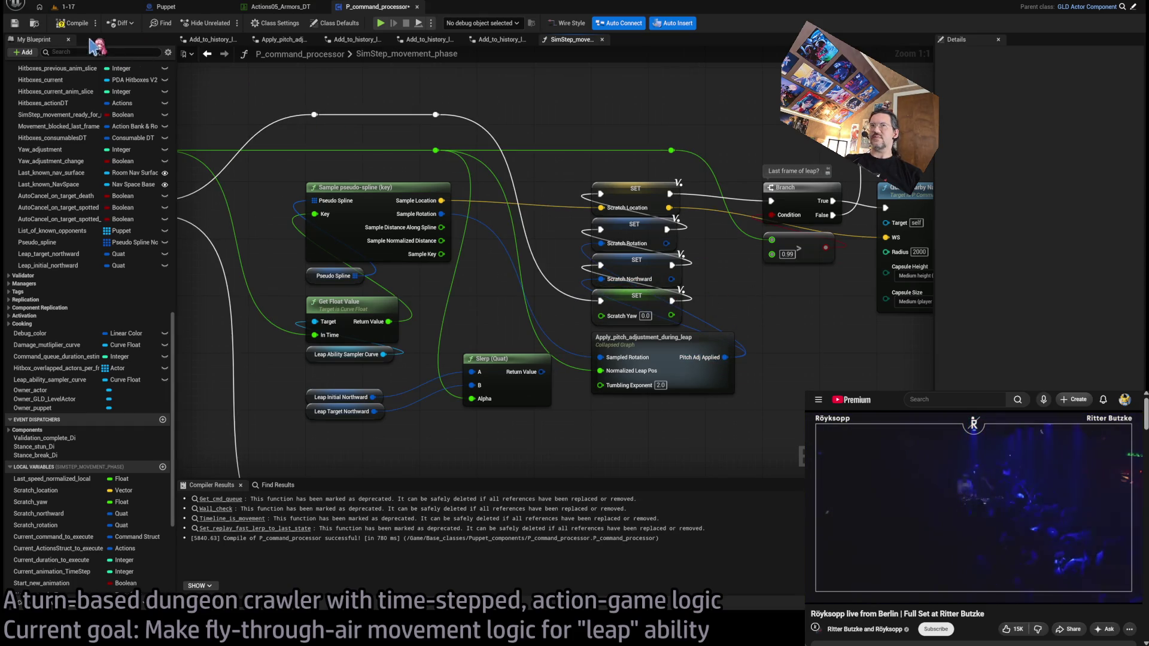
{"action": "left_click", "coordinate": [87, 8]}
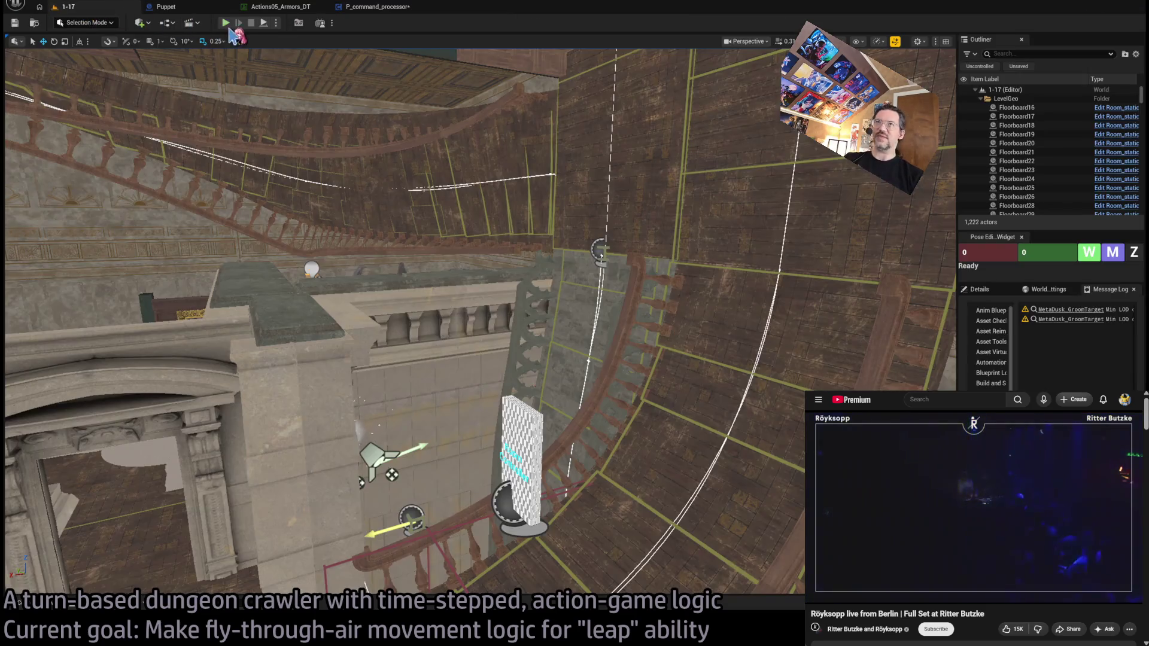
Step: Play level 1-17, trigger a leap with LeapPre, then switch to the command processor graph
{"action": "key", "text": "alt+p"}
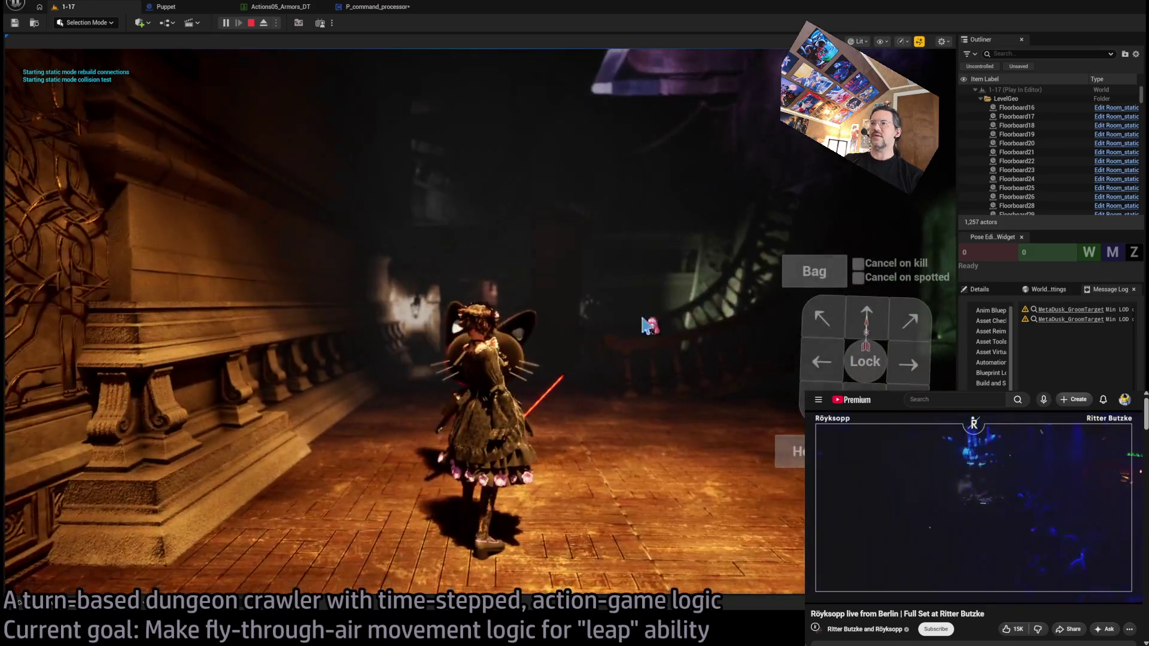
{"action": "left_click", "coordinate": [871, 239]}
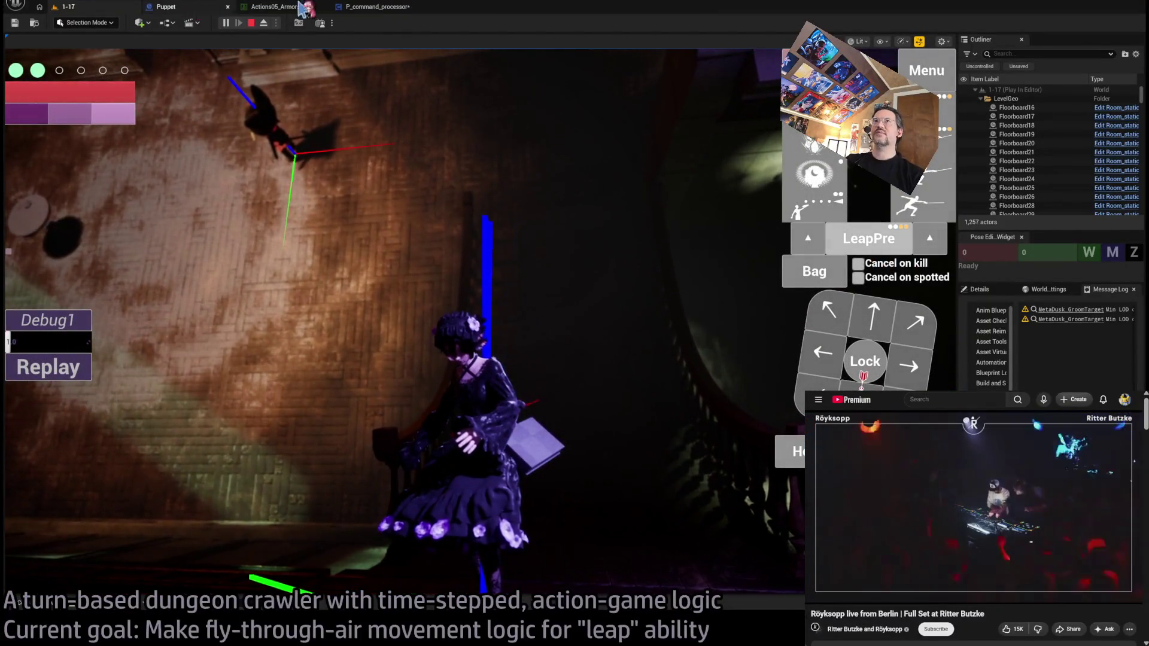
{"action": "left_click", "coordinate": [377, 7]}
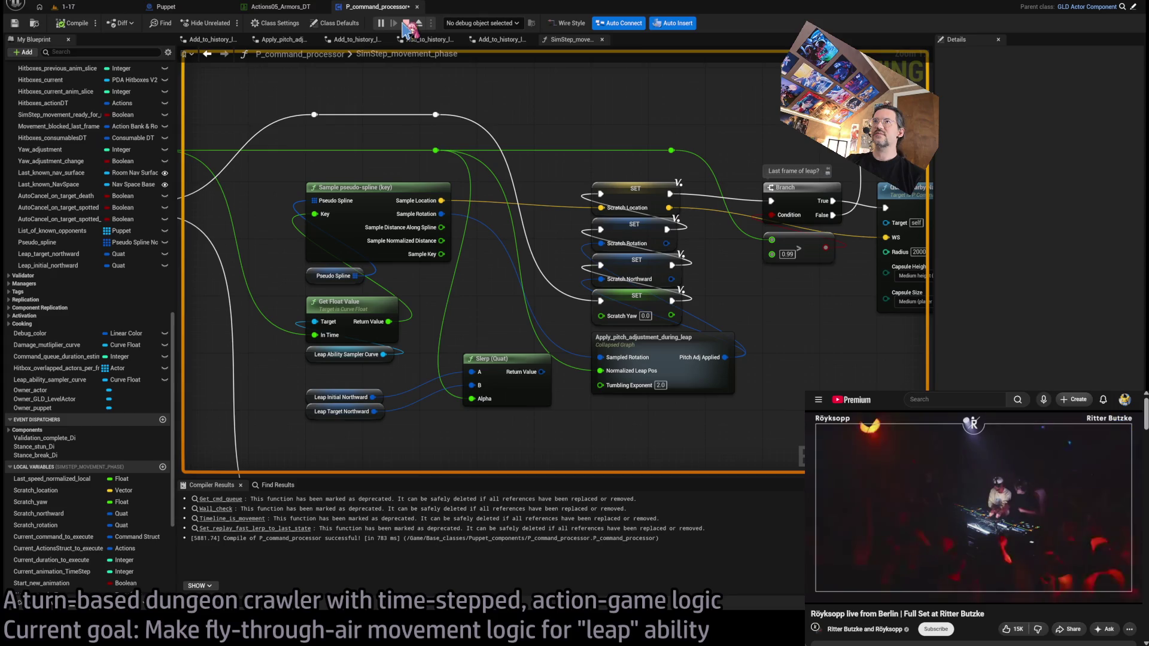
Step: Stop play, move Sample Rotation from the pitch adjustment to SET Scratch Northward, and return to 1-17
{"action": "key", "text": "Escape"}
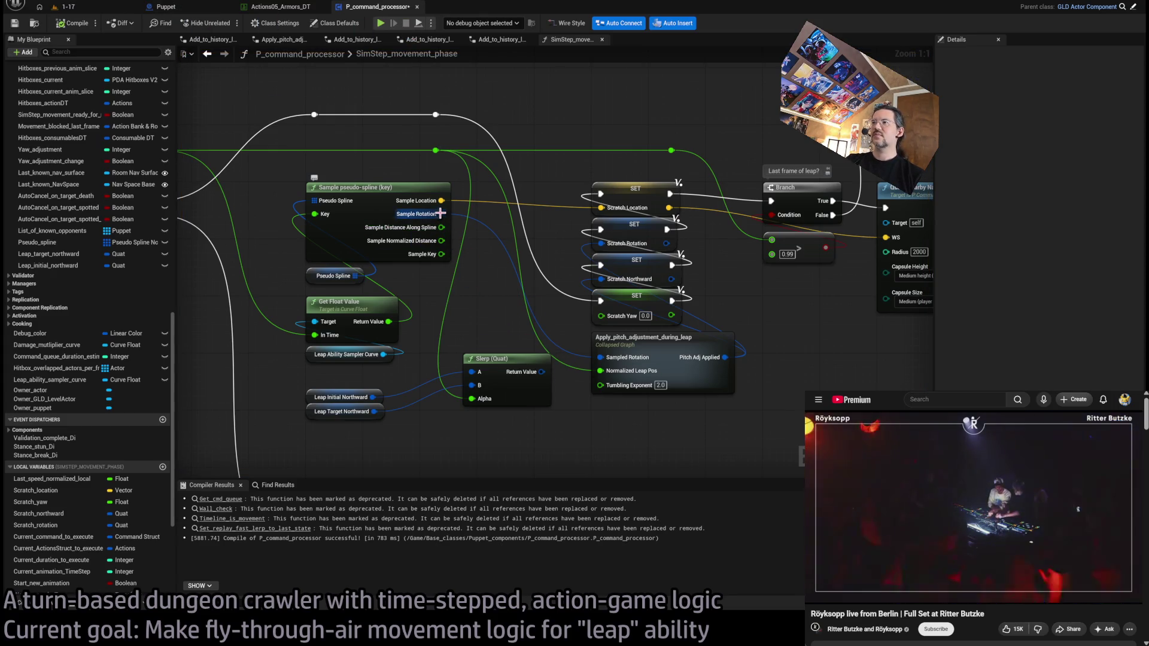
{"action": "left_click_drag", "start_coordinate": [440, 214], "coordinate": [493, 256]}
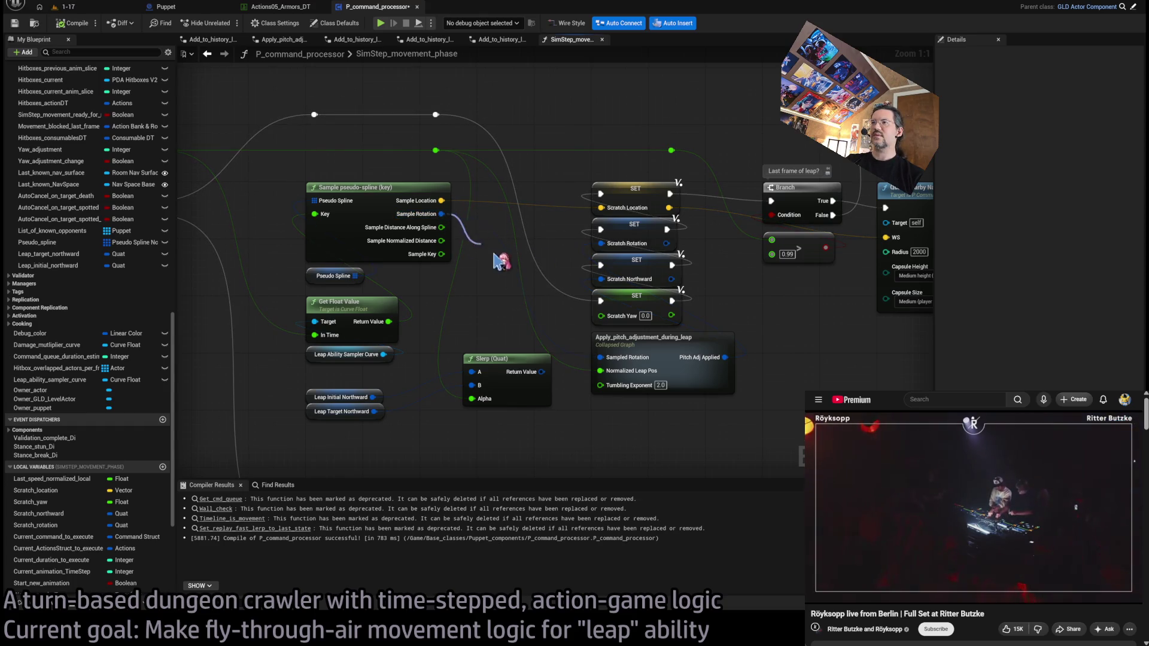
{"action": "left_click_drag", "start_coordinate": [593, 288], "coordinate": [600, 280]}
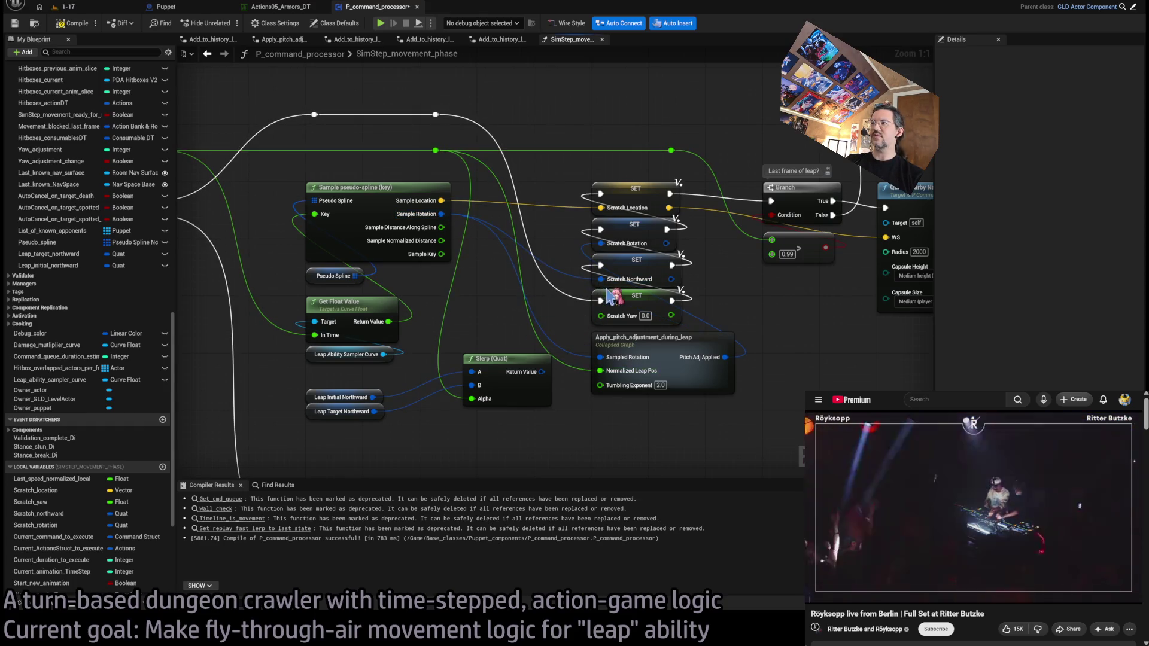
{"action": "left_click", "coordinate": [62, 7]}
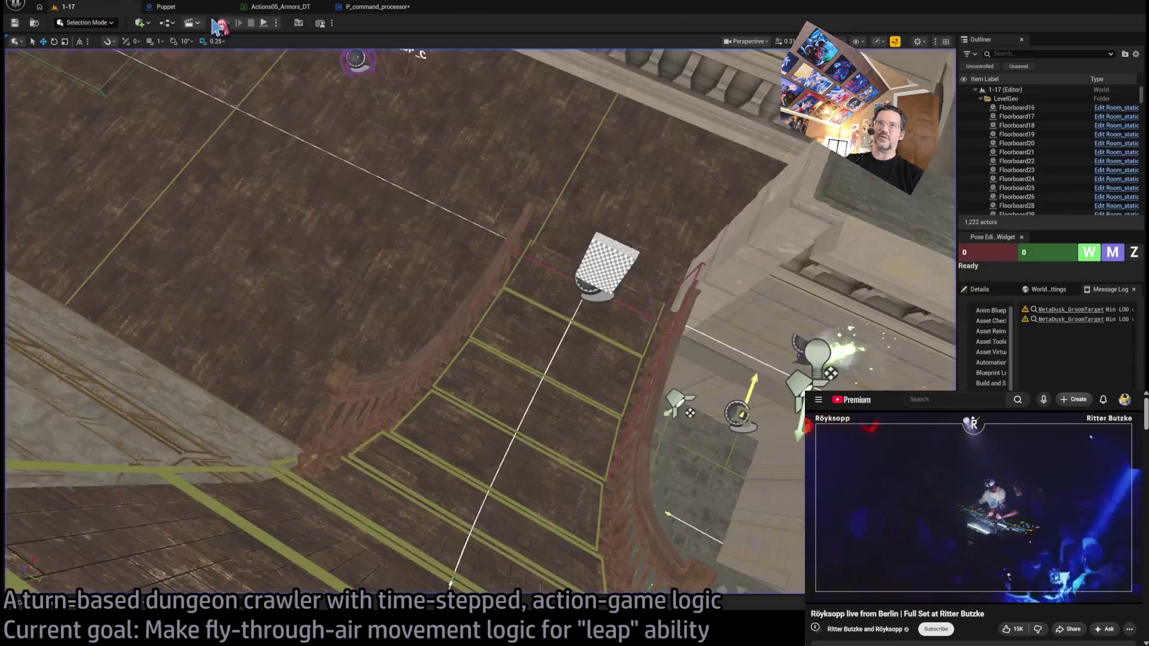
Step: Play level 1-17 and trigger one leap with the rewired rotation, then stop and reopen P_command_processor
{"action": "key", "text": "alt+p"}
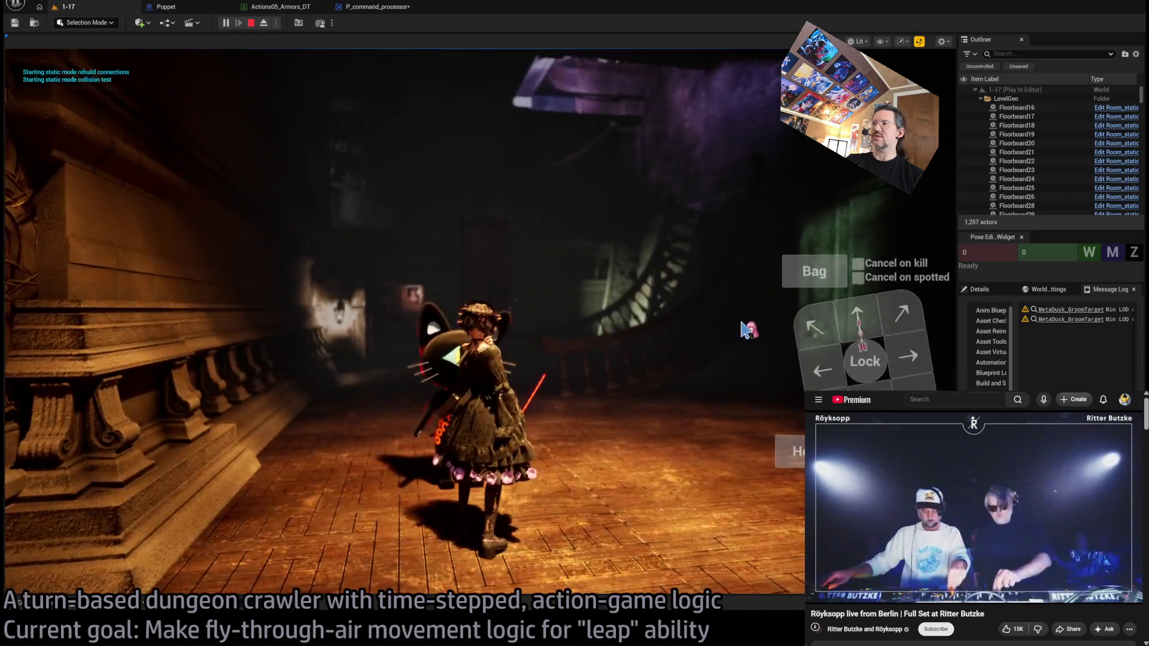
{"action": "left_click", "coordinate": [879, 248]}
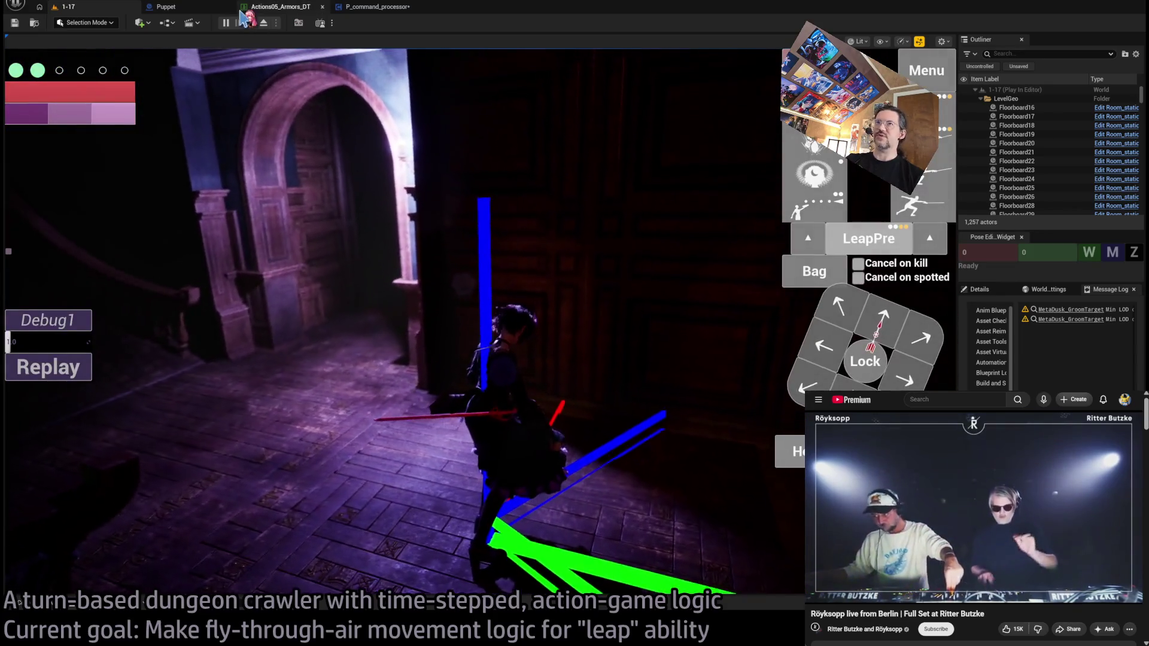
{"action": "key", "text": "Escape"}
{"action": "left_click", "coordinate": [377, 7]}
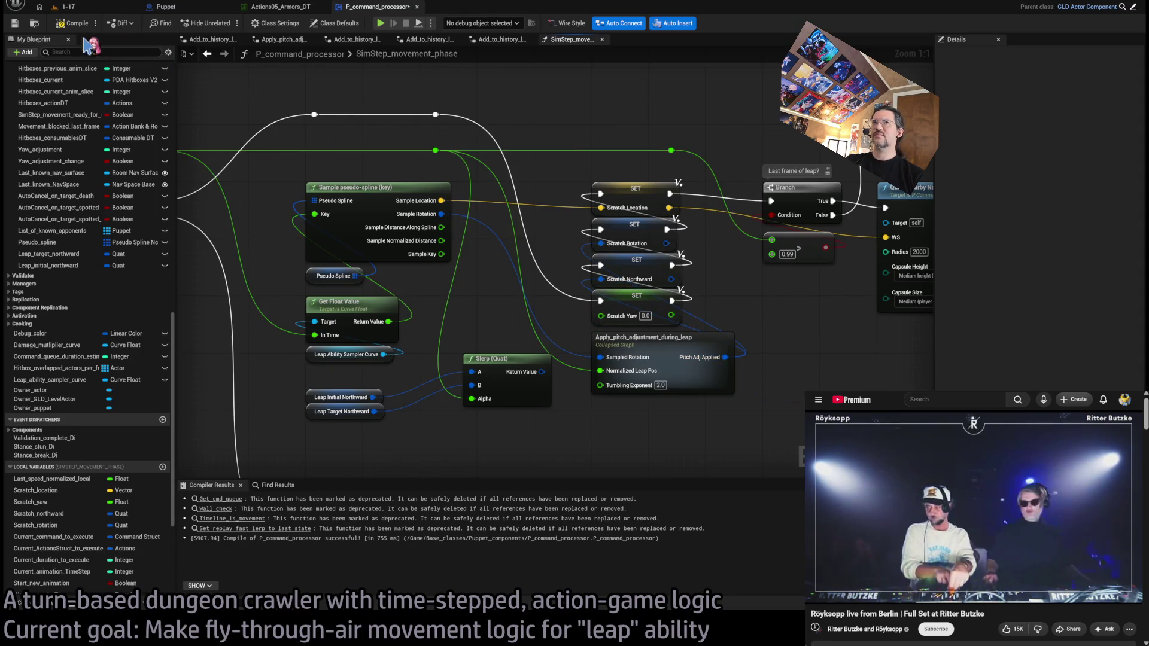
Step: Play level 1-17, visit the P_command_processor Blueprint, then start a fresh 1-17 play session
{"action": "left_click", "coordinate": [98, 8]}
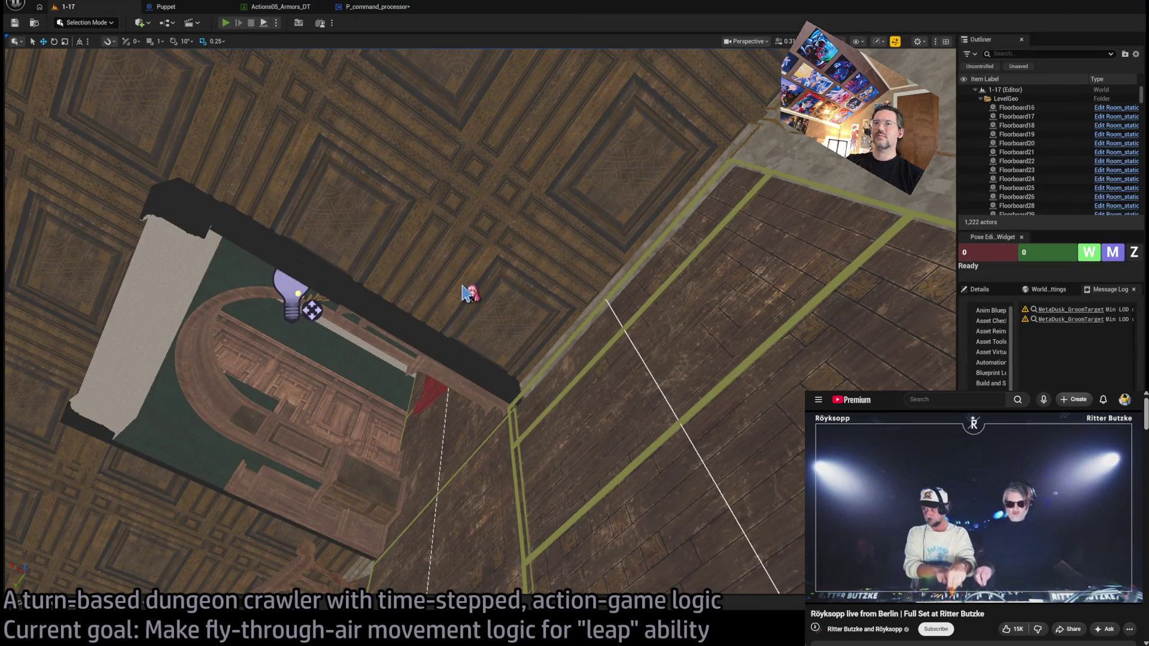
{"action": "key", "text": "alt+p"}
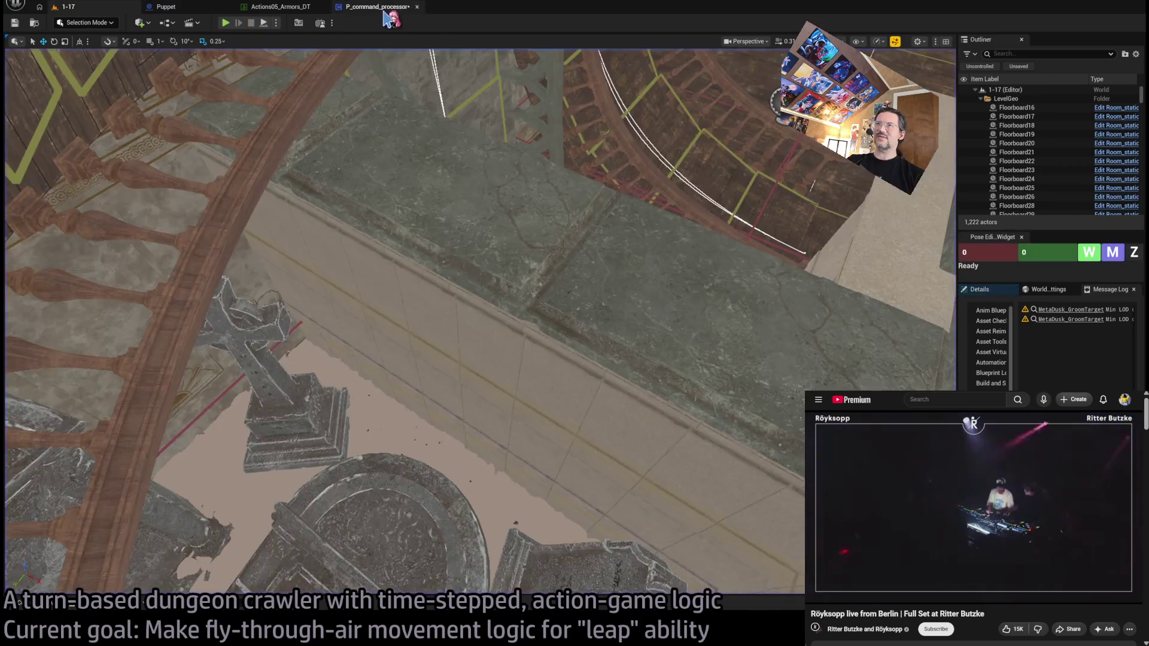
{"action": "left_click", "coordinate": [382, 8]}
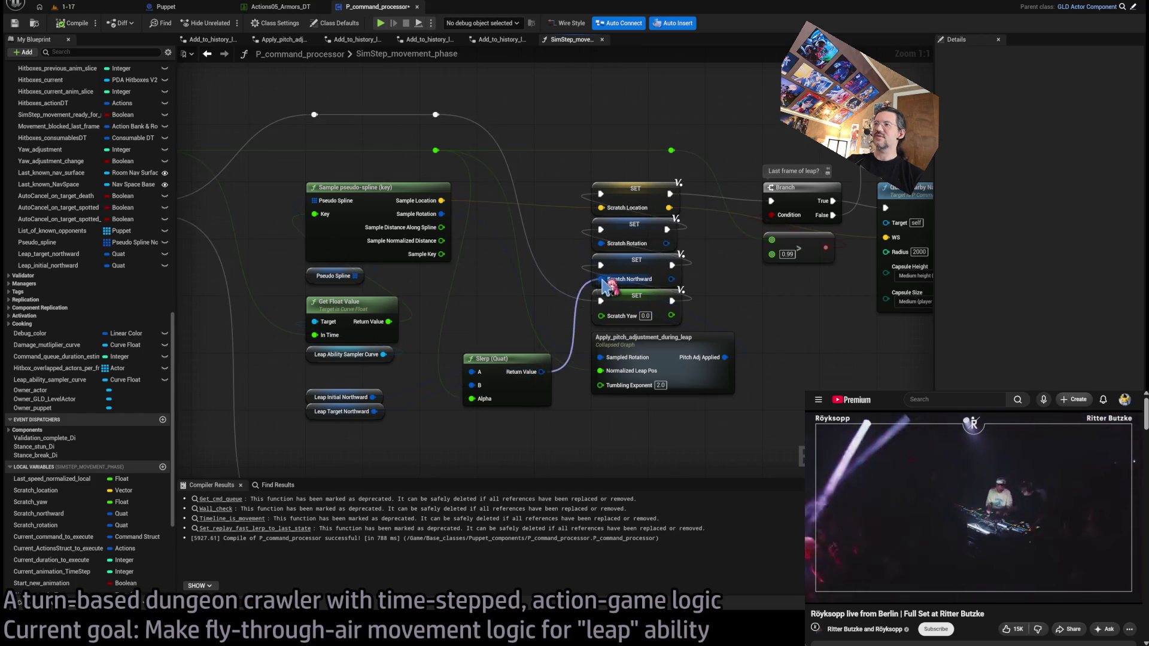
{"action": "left_click", "coordinate": [105, 9]}
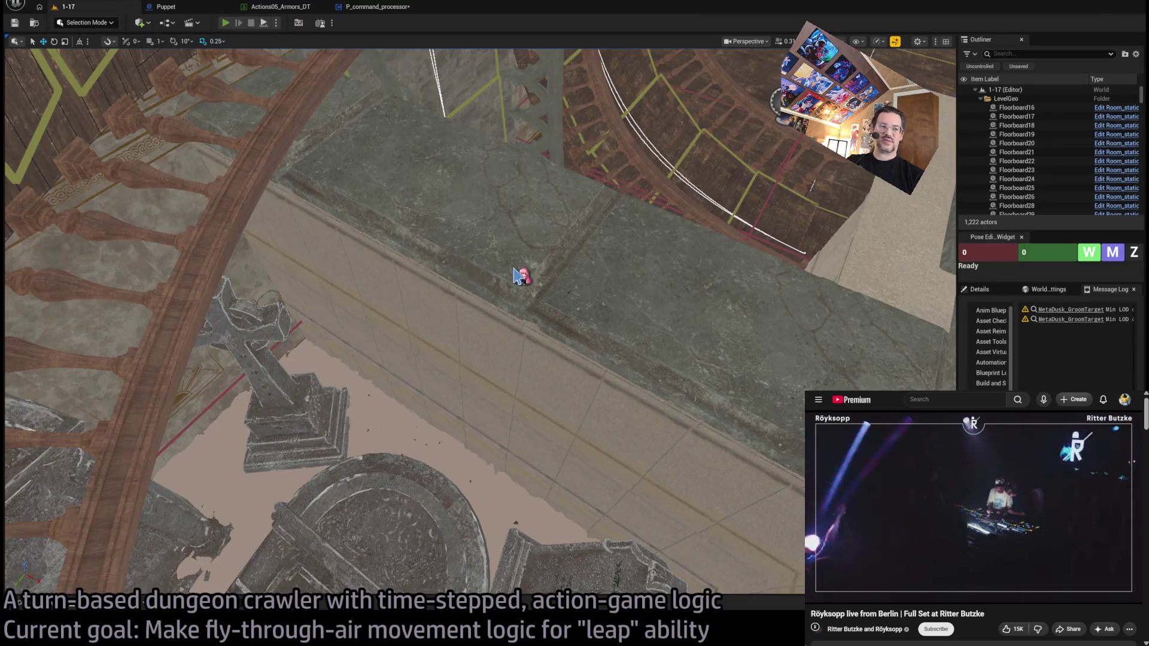
{"action": "key", "text": "alt+p"}
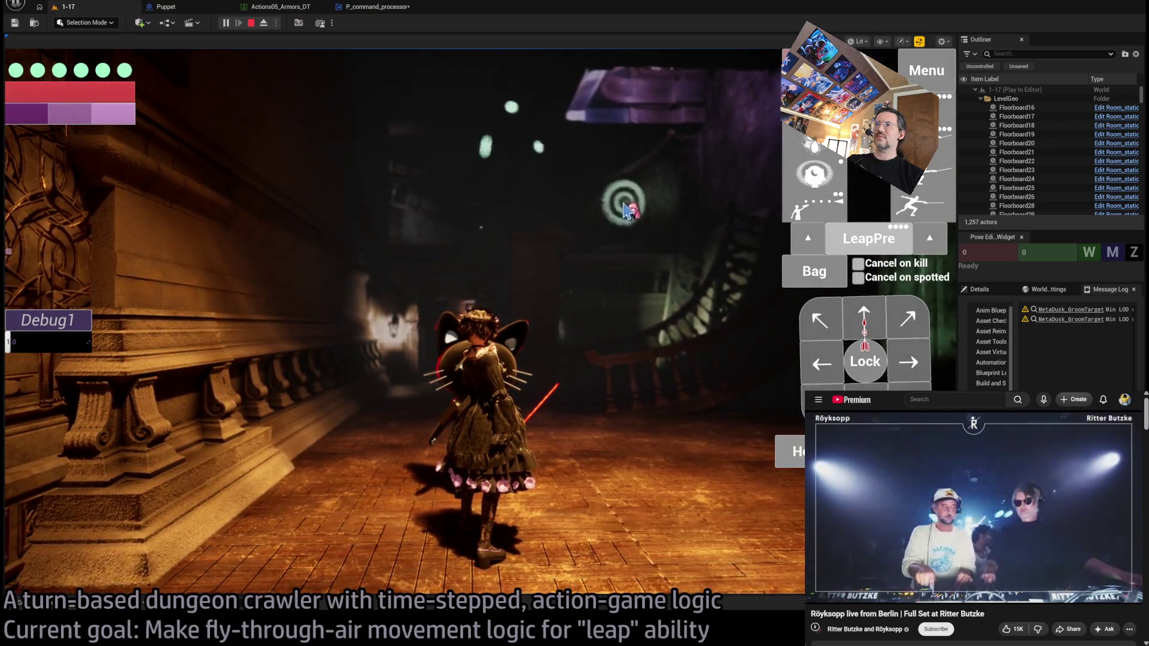
Step: Trigger and replay the leap four times in the running game, then switch to P_command_processor
{"action": "left_click", "coordinate": [624, 210]}
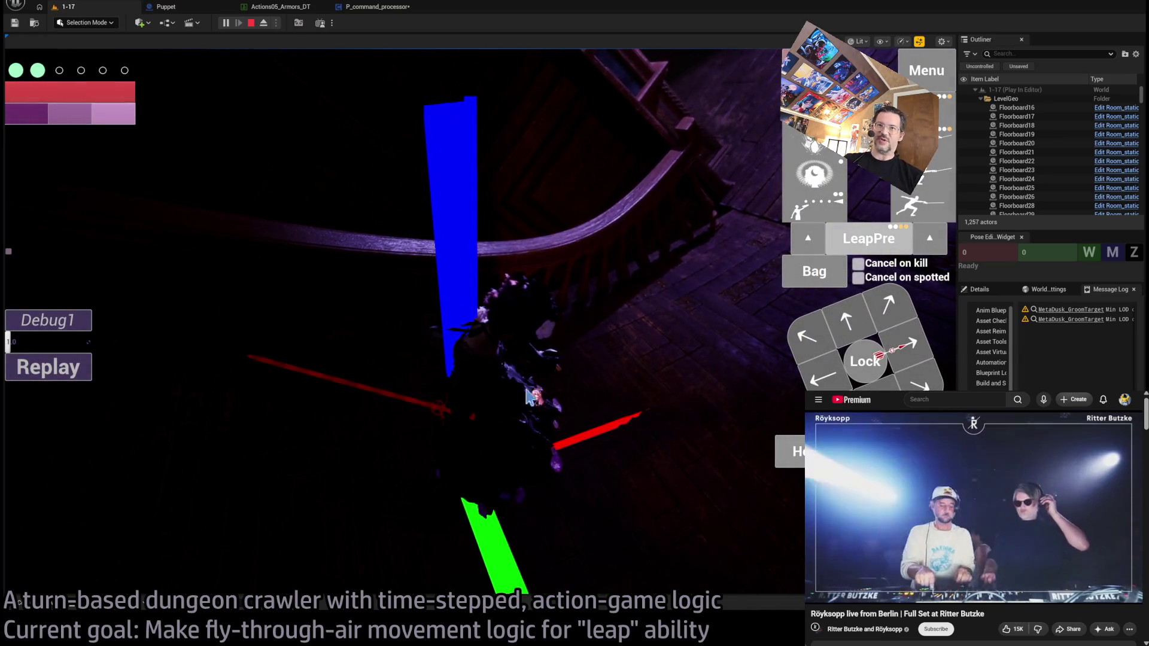
{"action": "left_click", "coordinate": [55, 369]}
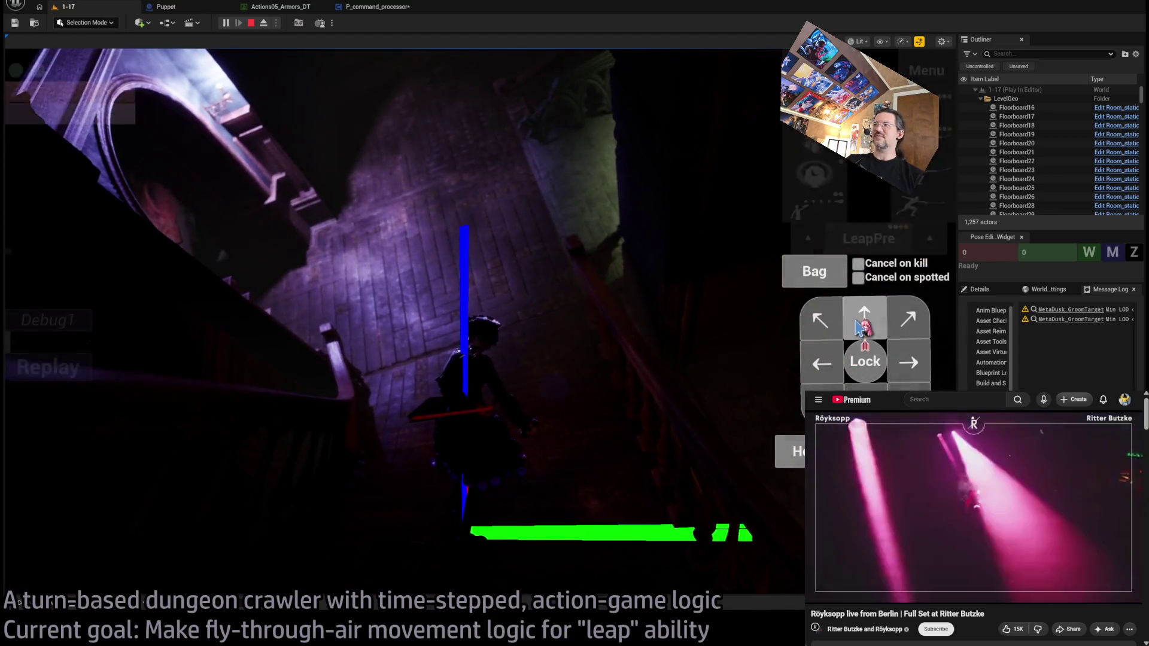
{"action": "left_click", "coordinate": [859, 327]}
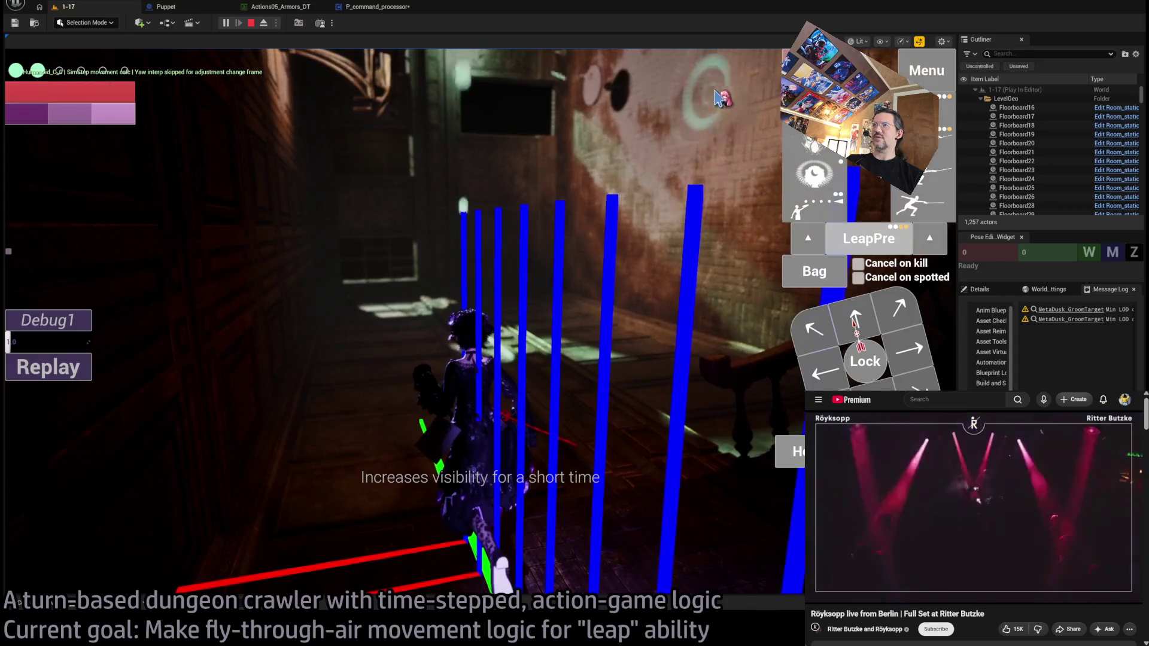
{"action": "left_click", "coordinate": [75, 440]}
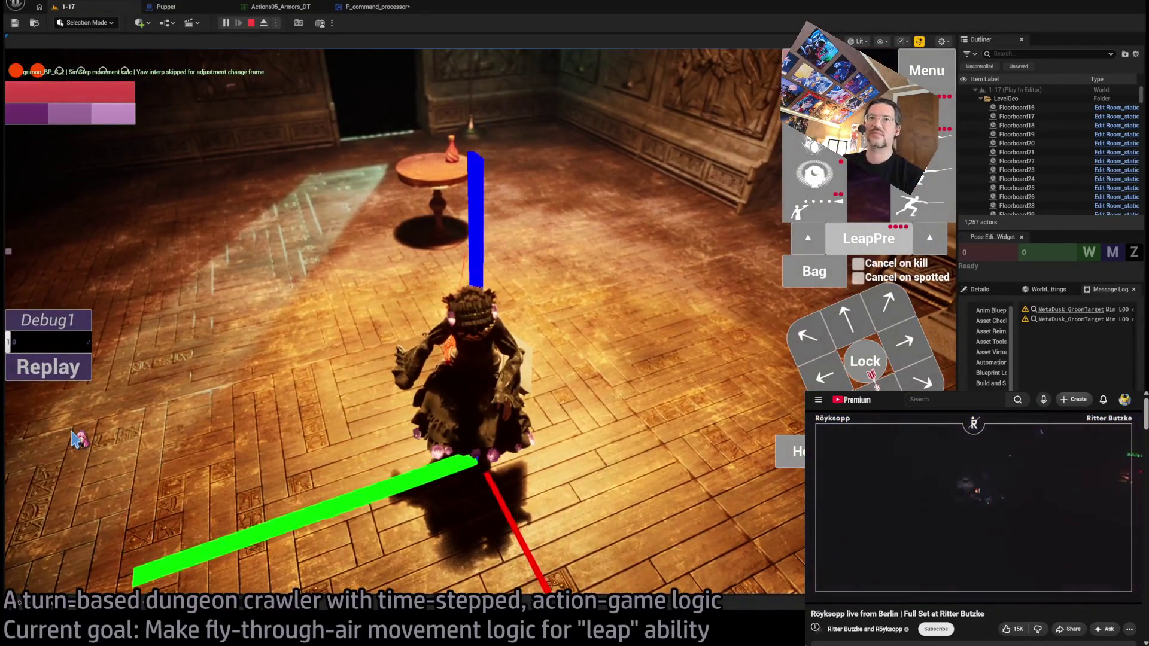
{"action": "left_click", "coordinate": [377, 6]}
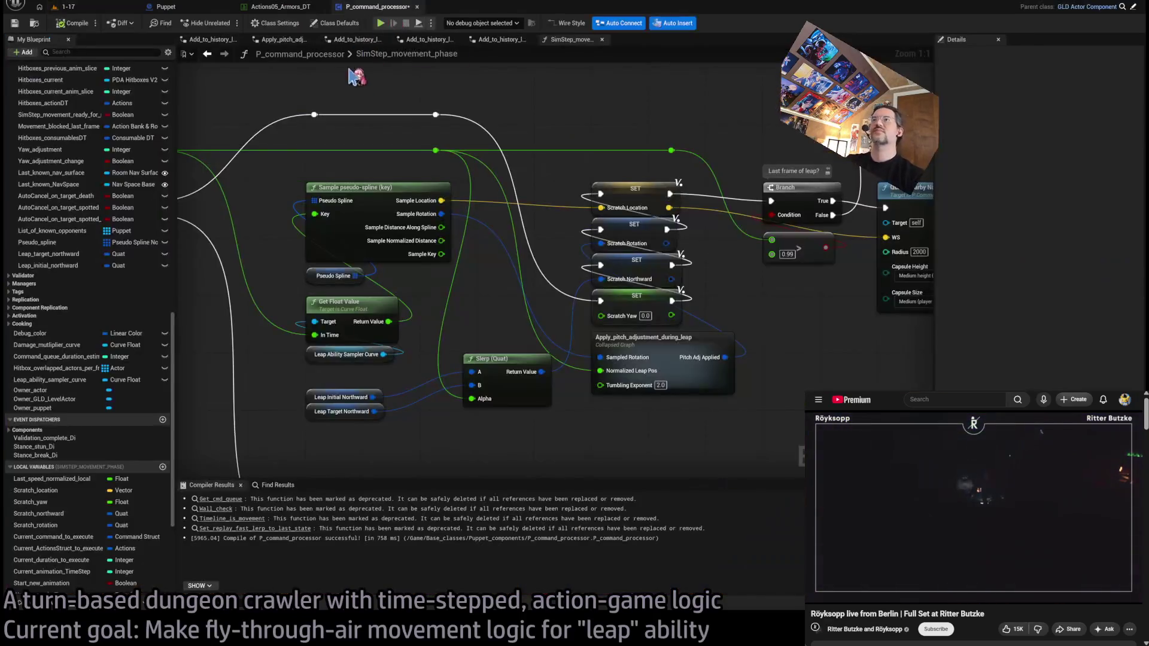
Step: Zoom out and pan across the movement-phase graph to the Query Nearby Navmeshes nodes, then open Puppet's event graph
{"action": "scroll", "coordinate": [526, 246], "scroll_direction": "down", "scroll_amount": 1}
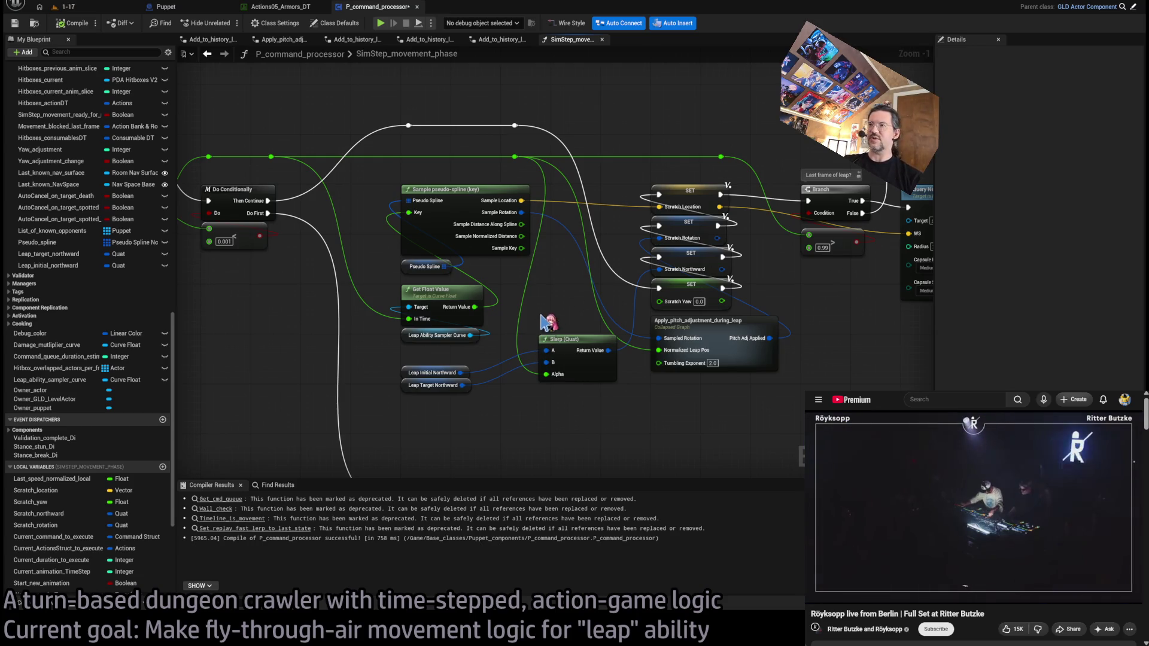
{"action": "mouse_move", "coordinate": [541, 329]}
{"action": "left_mouse_down"}
{"action": "mouse_move", "coordinate": [543, 256]}
{"action": "mouse_move", "coordinate": [532, 346]}
{"action": "mouse_move", "coordinate": [643, 289]}
{"action": "mouse_move", "coordinate": [615, 193]}
{"action": "mouse_move", "coordinate": [585, 200]}
{"action": "mouse_move", "coordinate": [634, 323]}
{"action": "left_mouse_up"}
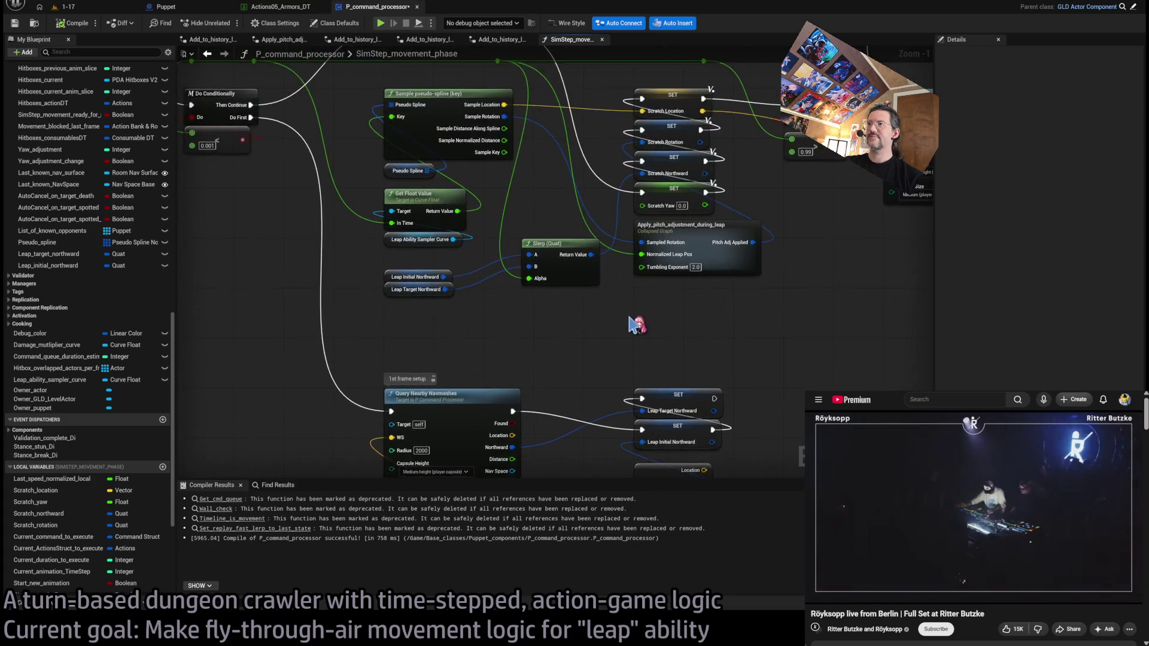
{"action": "scroll", "coordinate": [485, 269], "scroll_direction": "down", "scroll_amount": 4}
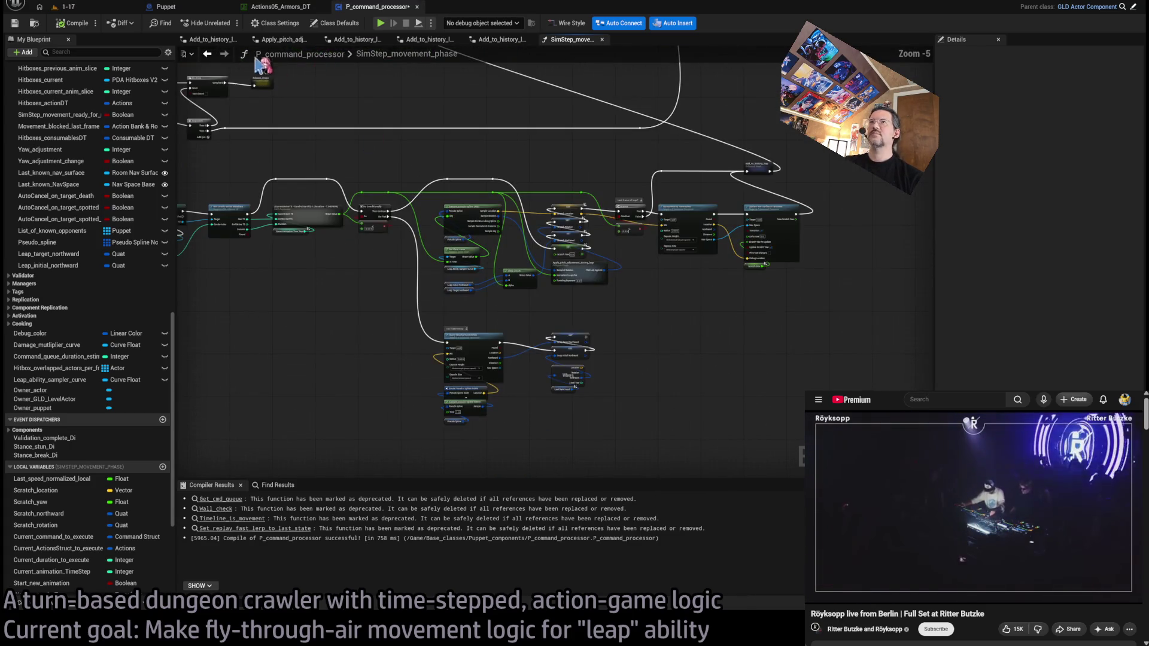
{"action": "left_click", "coordinate": [169, 8]}
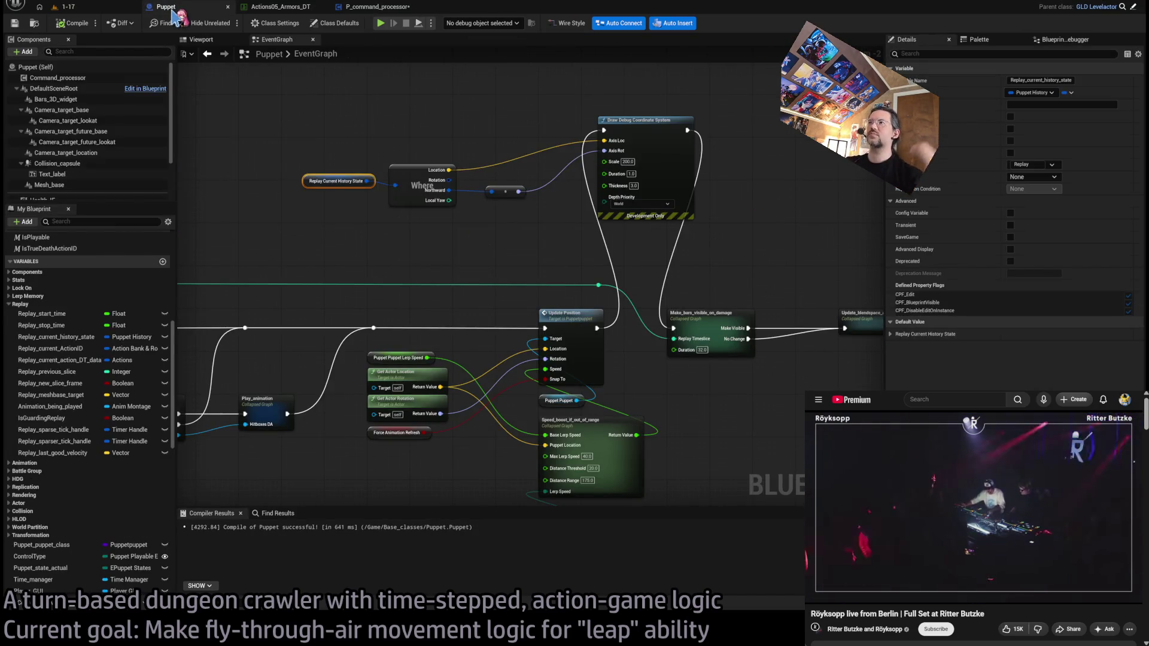
Step: Delete the Draw Debug Coordinate System node, nudge Update Position, and return to level 1-17
{"action": "key", "text": "Delete"}
{"action": "mouse_move", "coordinate": [603, 329]}
{"action": "left_mouse_down"}
{"action": "mouse_move", "coordinate": [663, 337]}
{"action": "mouse_move", "coordinate": [501, 366]}
{"action": "mouse_move", "coordinate": [323, 348]}
{"action": "mouse_move", "coordinate": [251, 359]}
{"action": "left_mouse_up"}
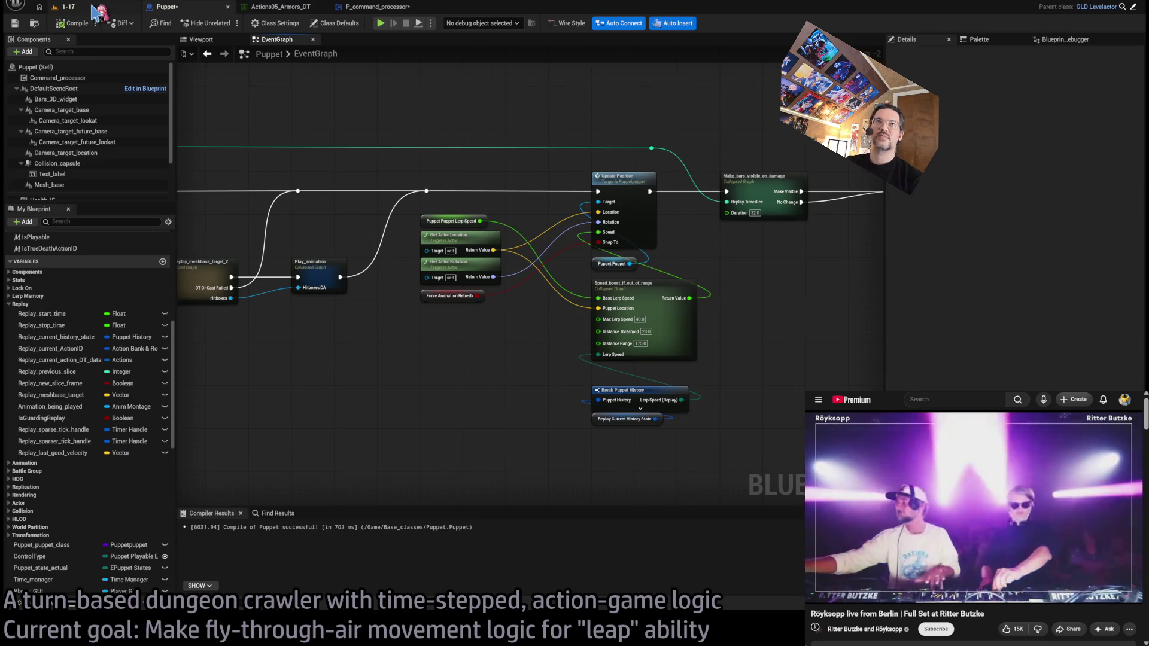
{"action": "left_click", "coordinate": [94, 11]}
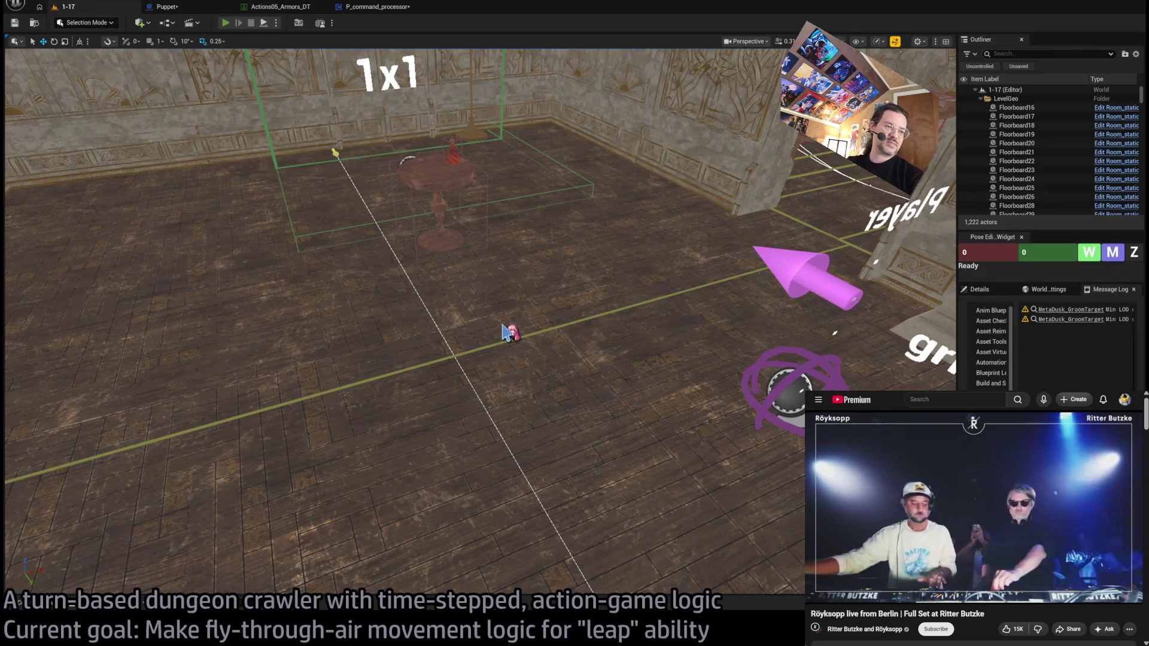
Step: Play level 1-17, perform the leap, then eject to a free camera and replay its arc
{"action": "key", "text": "alt+p"}
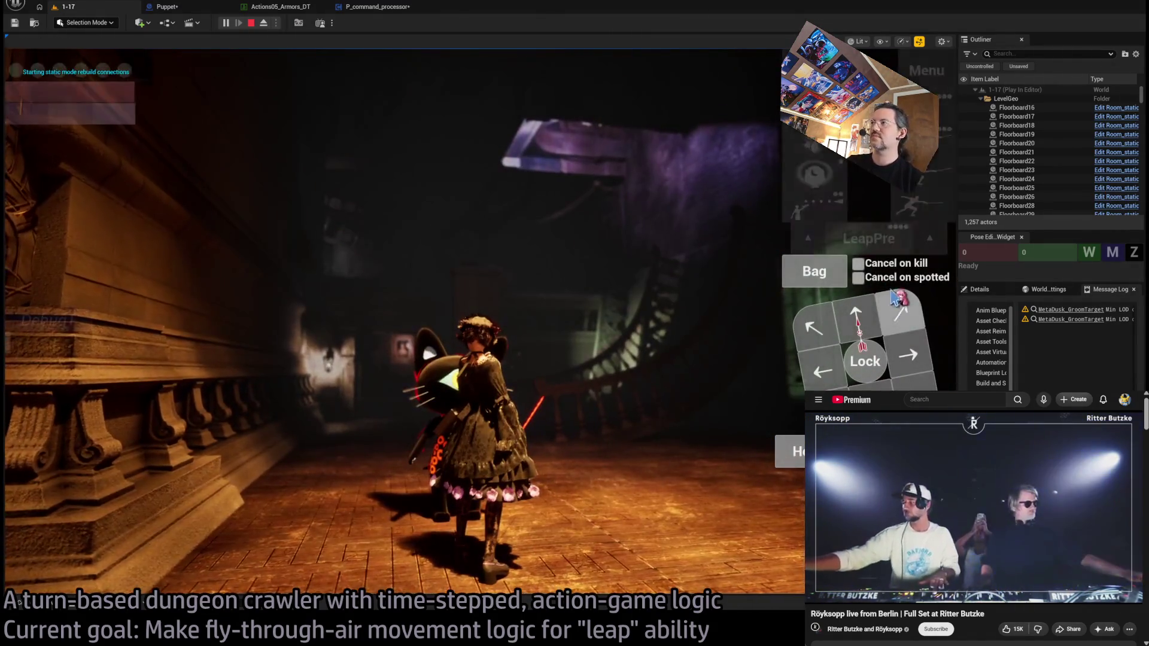
{"action": "left_click", "coordinate": [895, 297]}
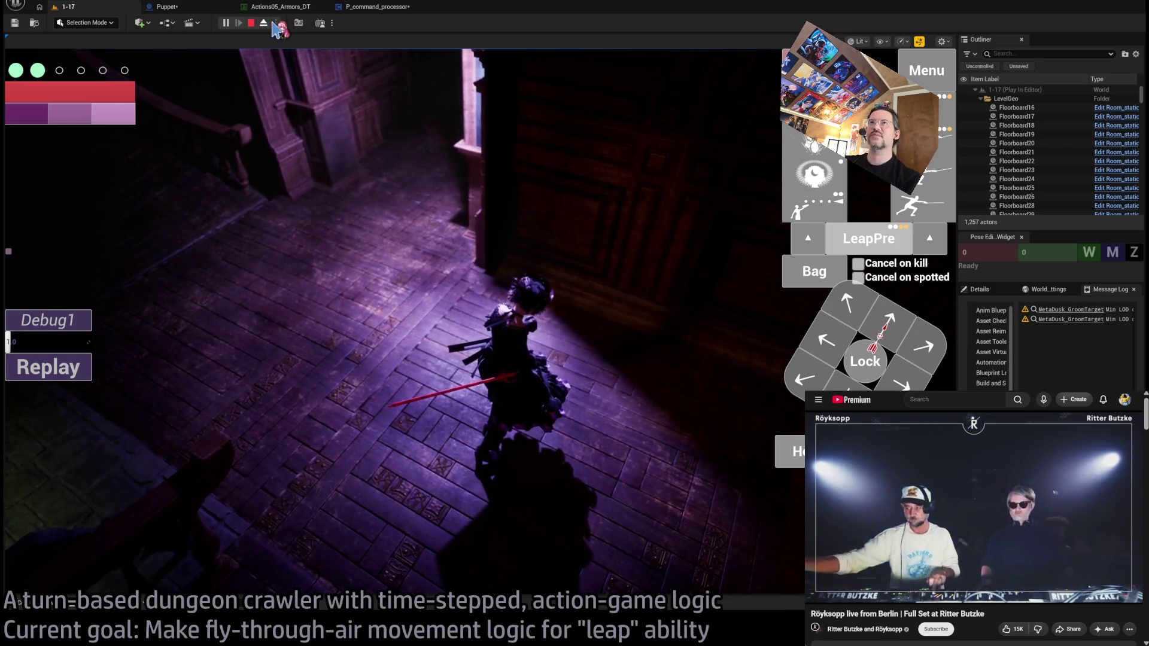
{"action": "left_click", "coordinate": [265, 24]}
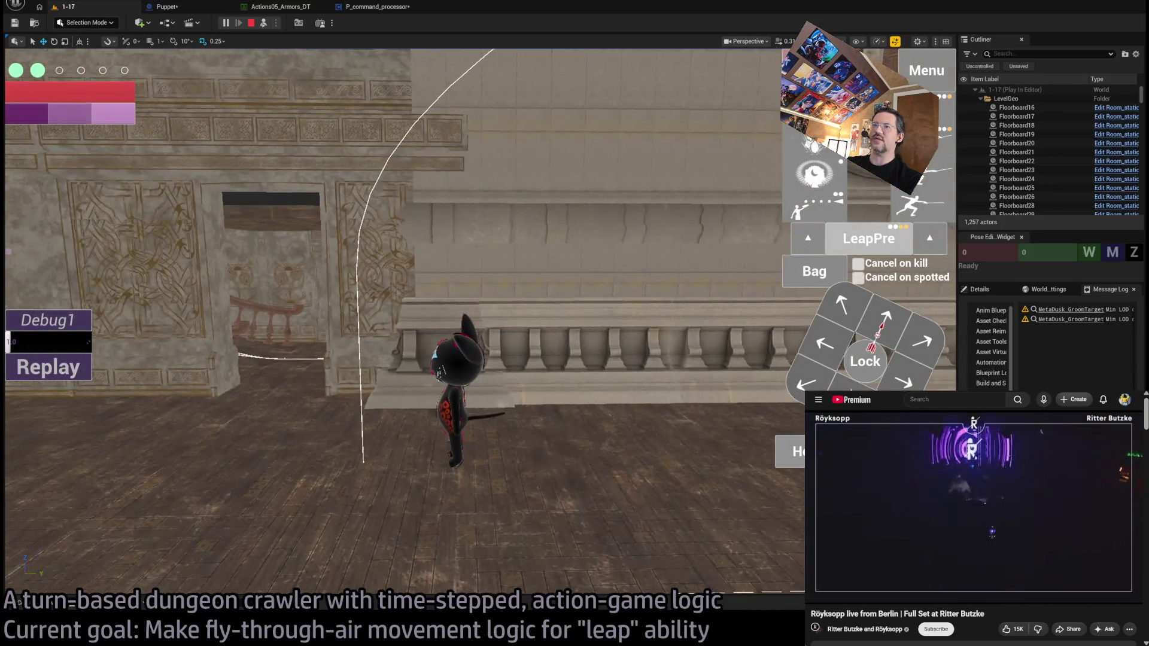
{"action": "left_click", "coordinate": [90, 374]}
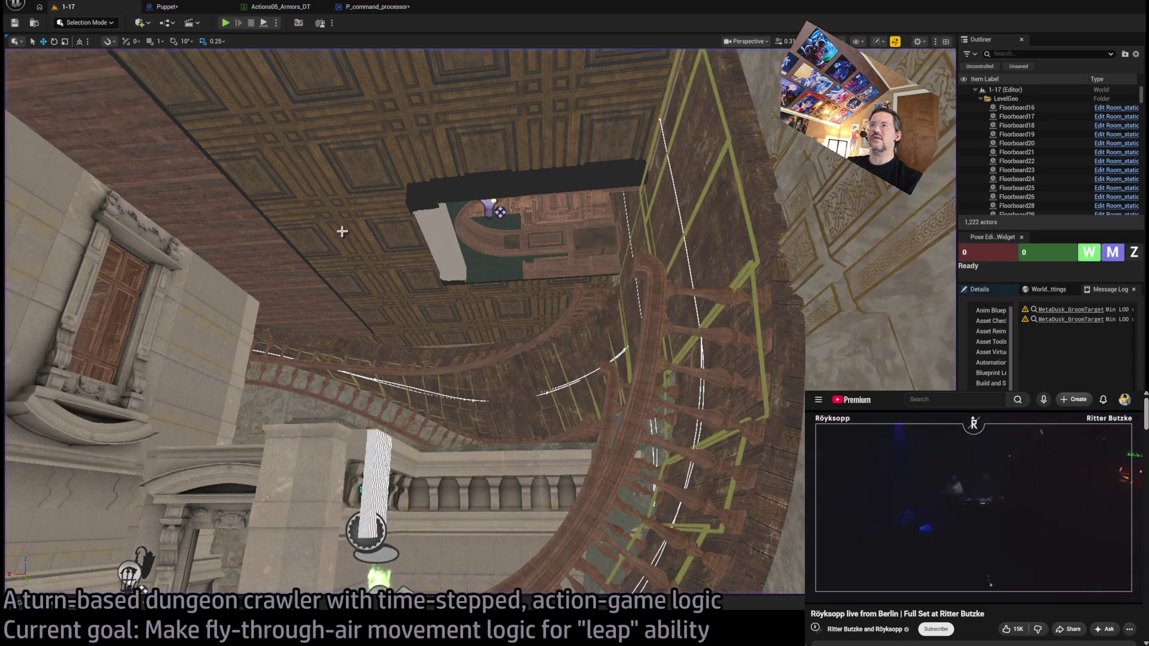
Step: Restart the play session, step the character down the corridor, and leap along the stairs
{"action": "left_click", "coordinate": [250, 23]}
{"action": "key", "text": "alt+p"}
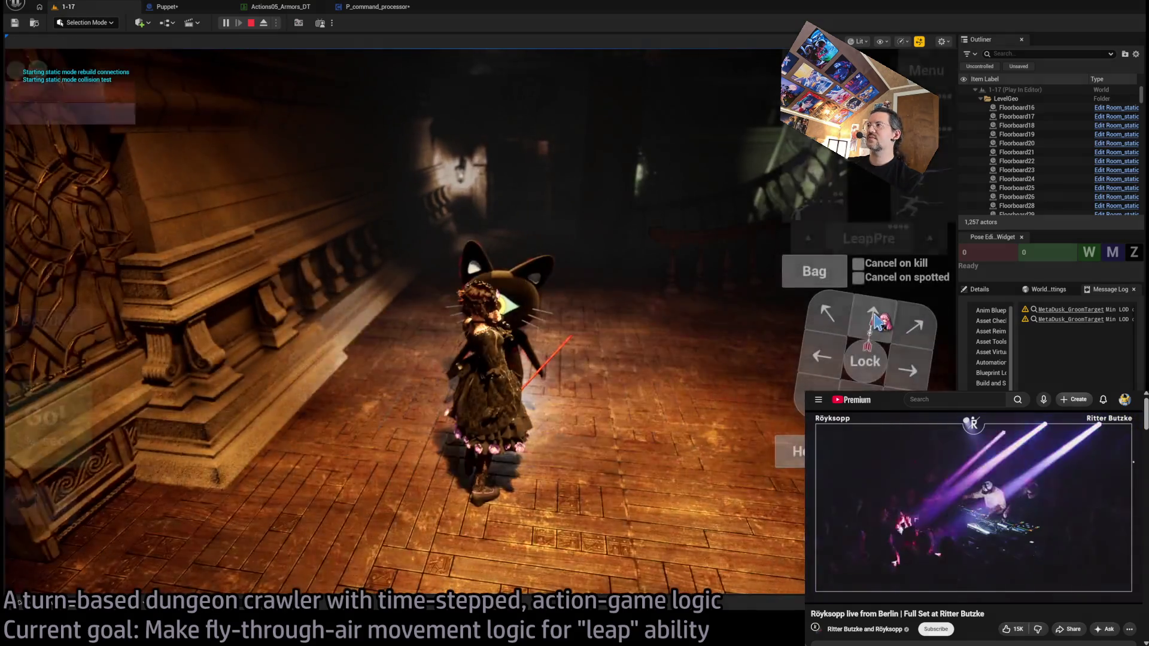
{"action": "left_click", "coordinate": [875, 317]}
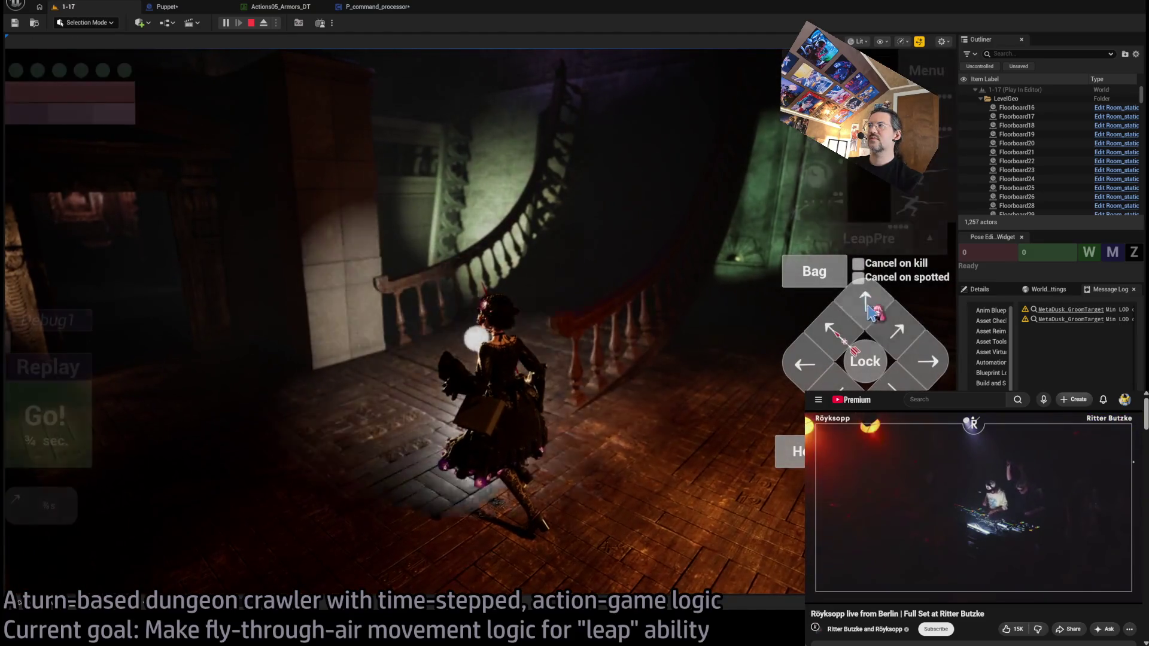
{"action": "left_click", "coordinate": [891, 337]}
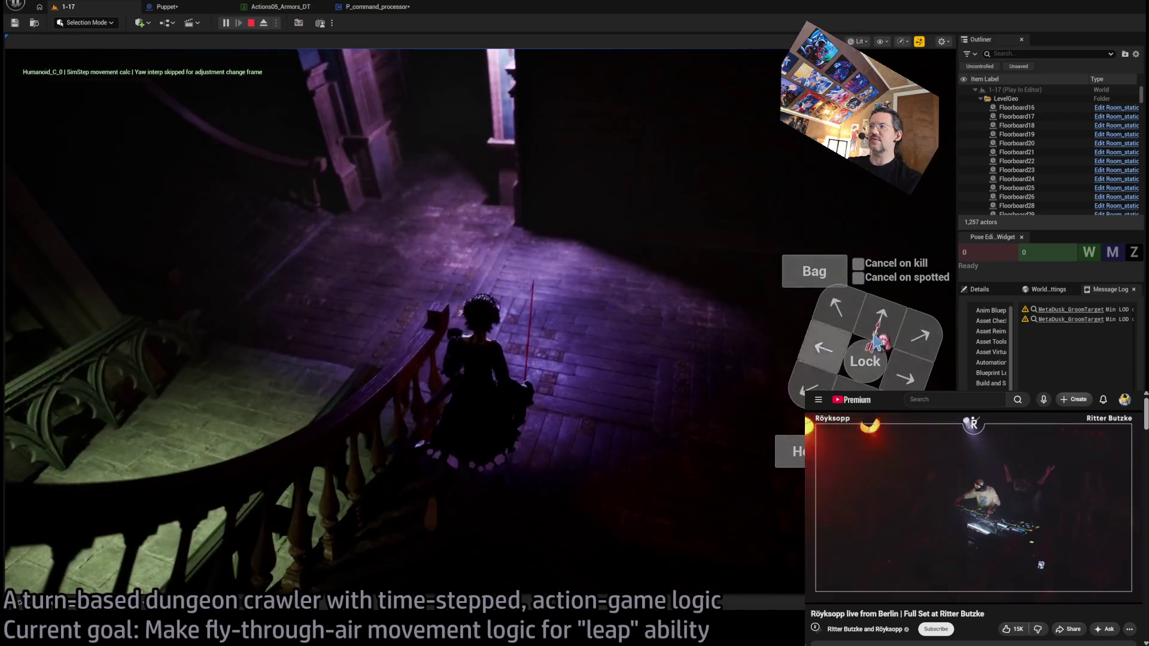
{"action": "left_click", "coordinate": [94, 404]}
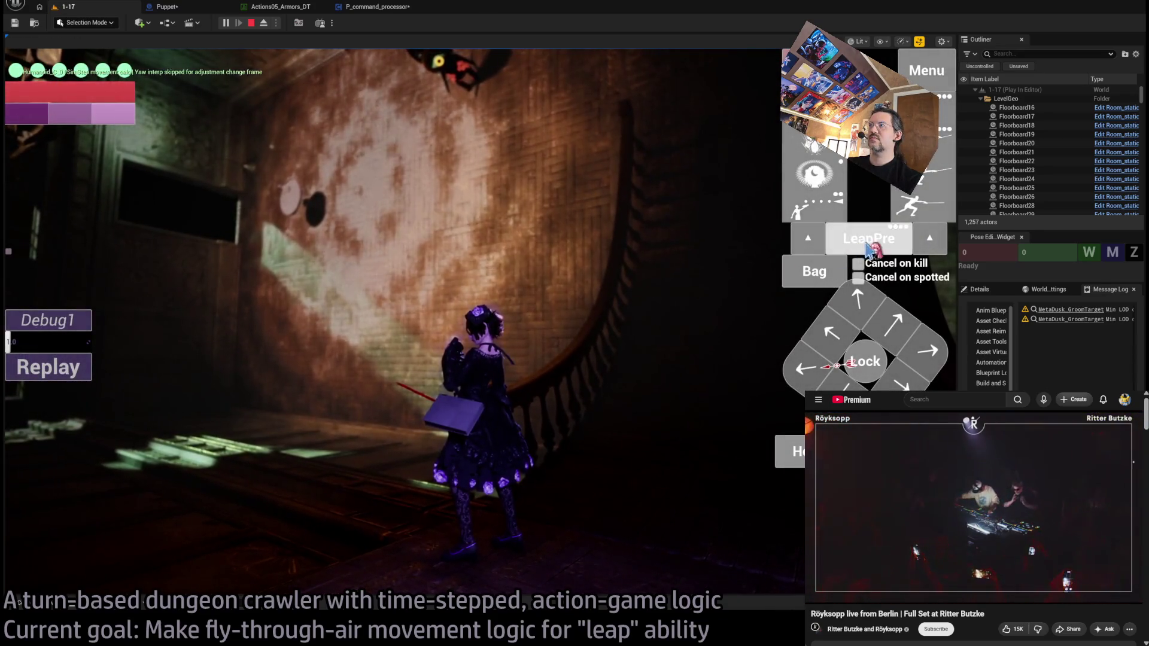
Step: Queue another aimed leap, watch its arc from a free camera, replay it twice, then stop playing
{"action": "left_click", "coordinate": [867, 244]}
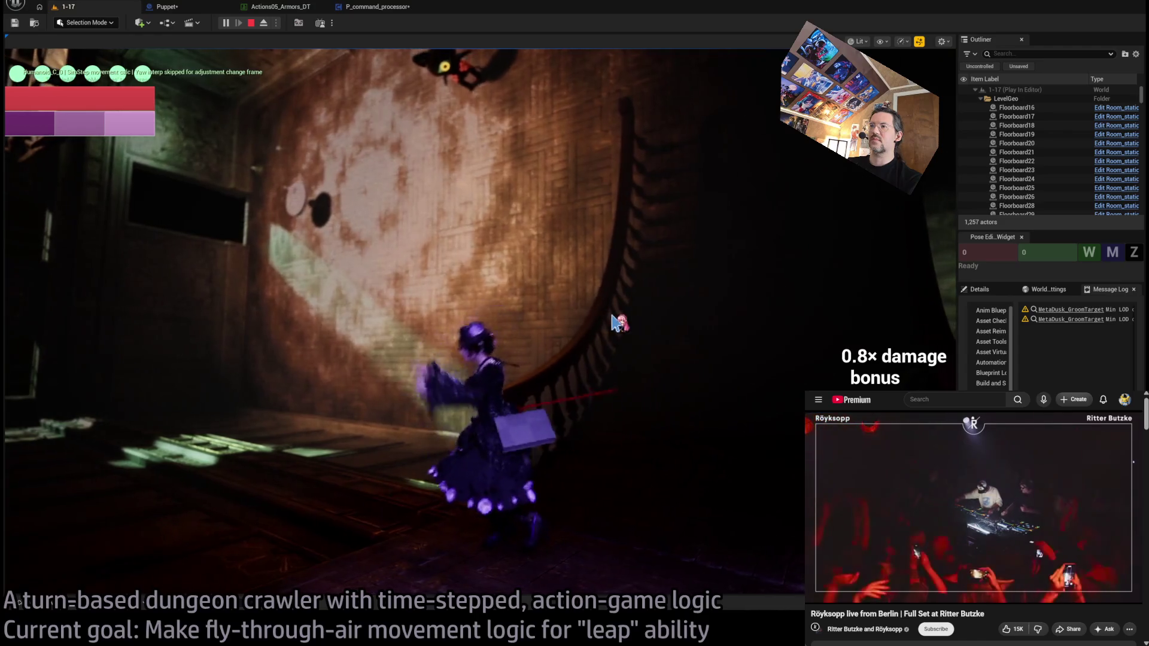
{"action": "key", "text": "F8"}
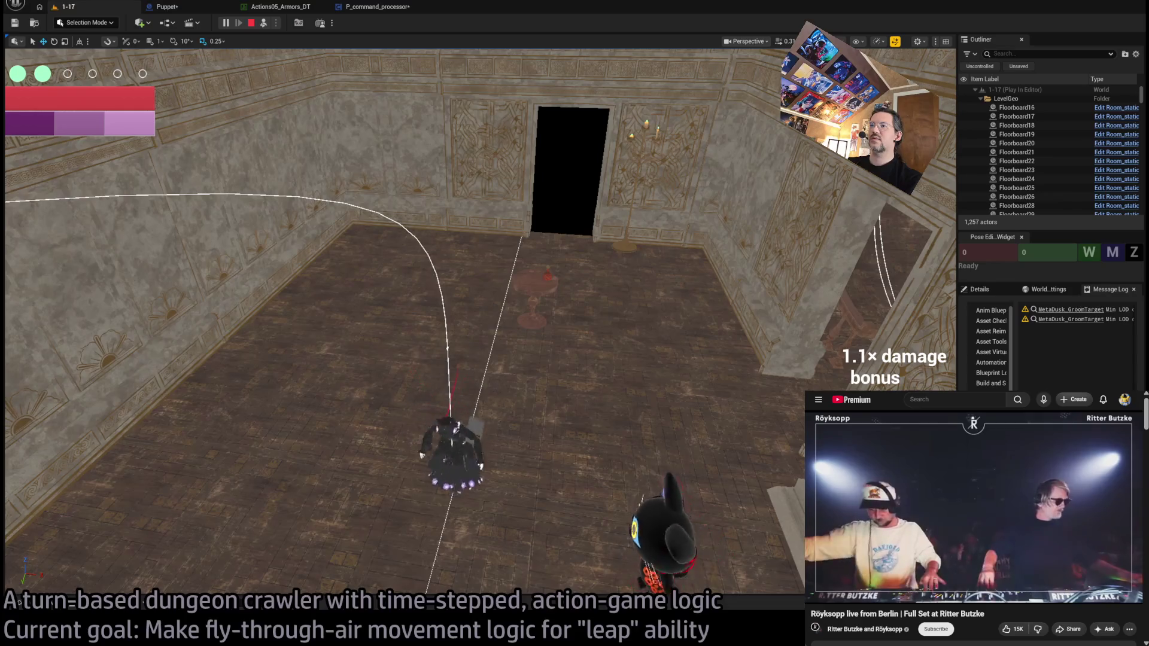
{"action": "key", "text": "F8"}
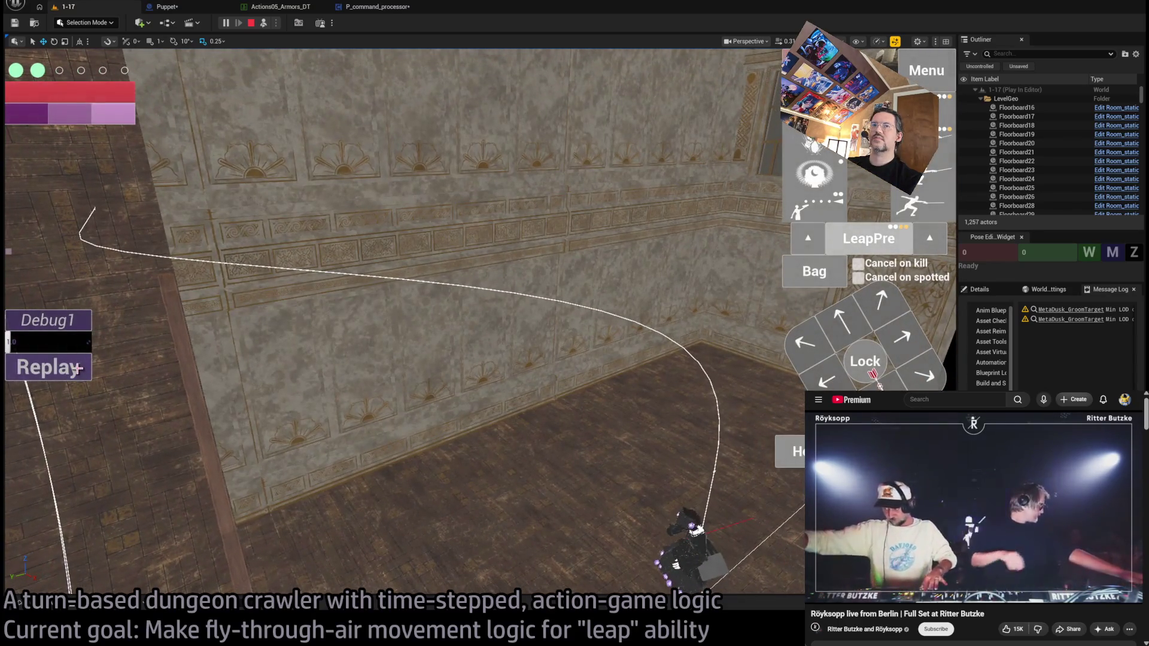
{"action": "left_click", "coordinate": [77, 369]}
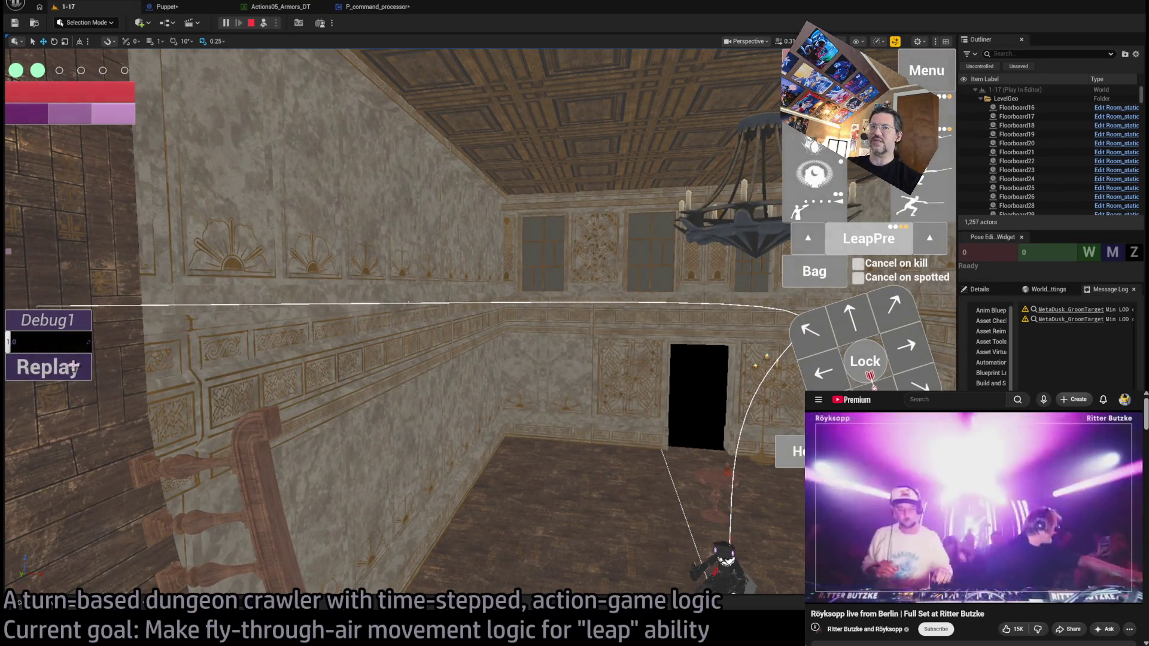
{"action": "left_click", "coordinate": [73, 366]}
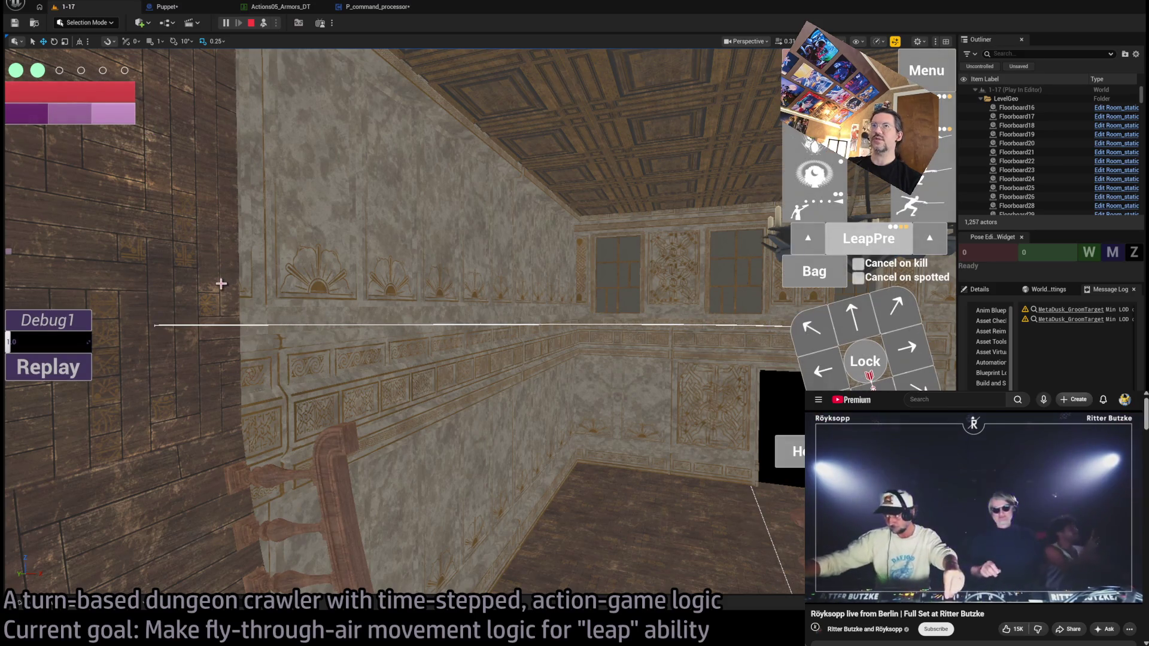
{"action": "key", "text": "Escape"}
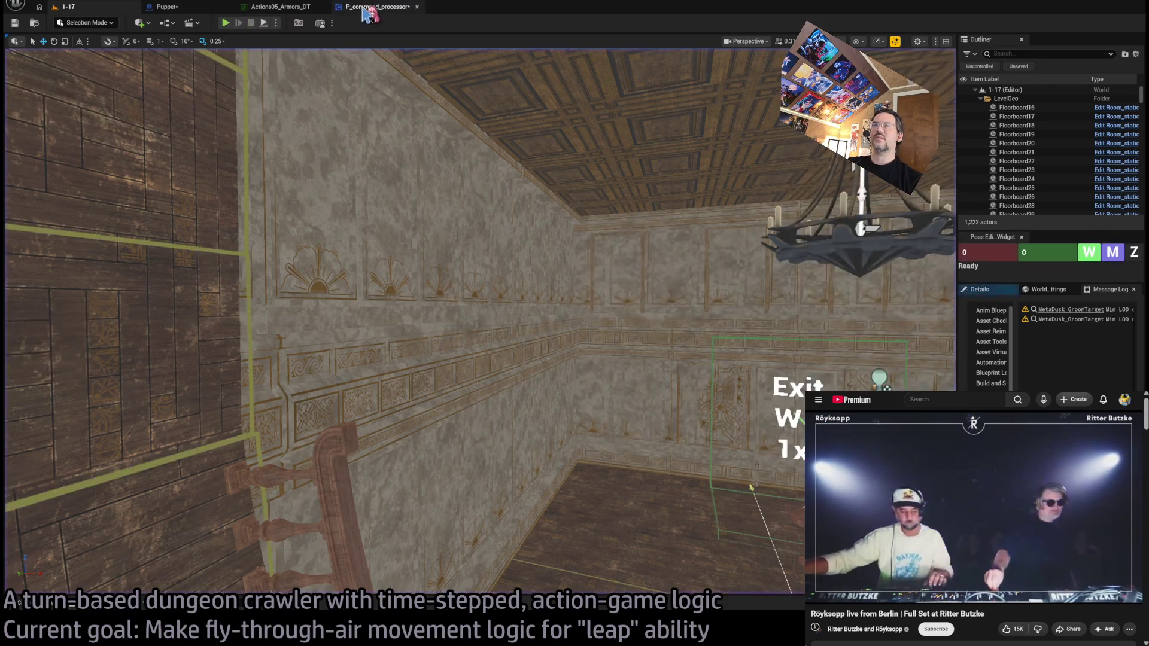
{"action": "left_click", "coordinate": [53, 609]}
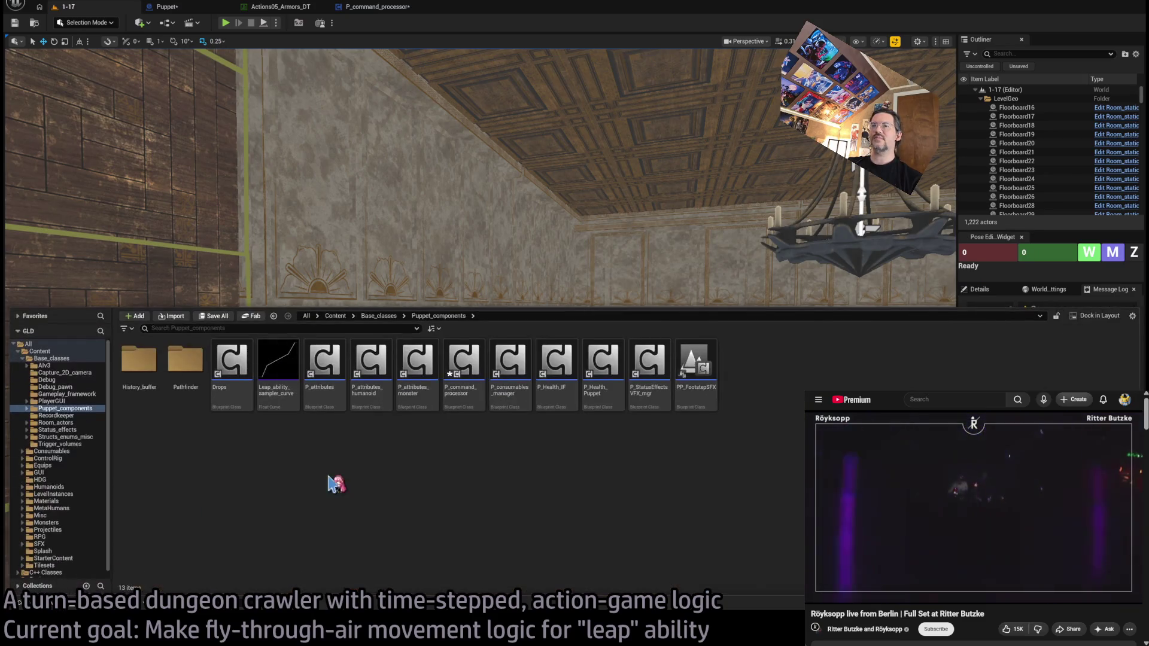
Step: Set the Leap_ability_sampler_curve keys at 0.15 and 0.8 to Cubic (auto) interpolation
{"action": "double_click", "coordinate": [293, 384]}
{"action": "scroll", "coordinate": [555, 484], "scroll_direction": "down", "scroll_amount": 3}
{"action": "scroll", "coordinate": [584, 480], "scroll_direction": "up", "scroll_amount": 3}
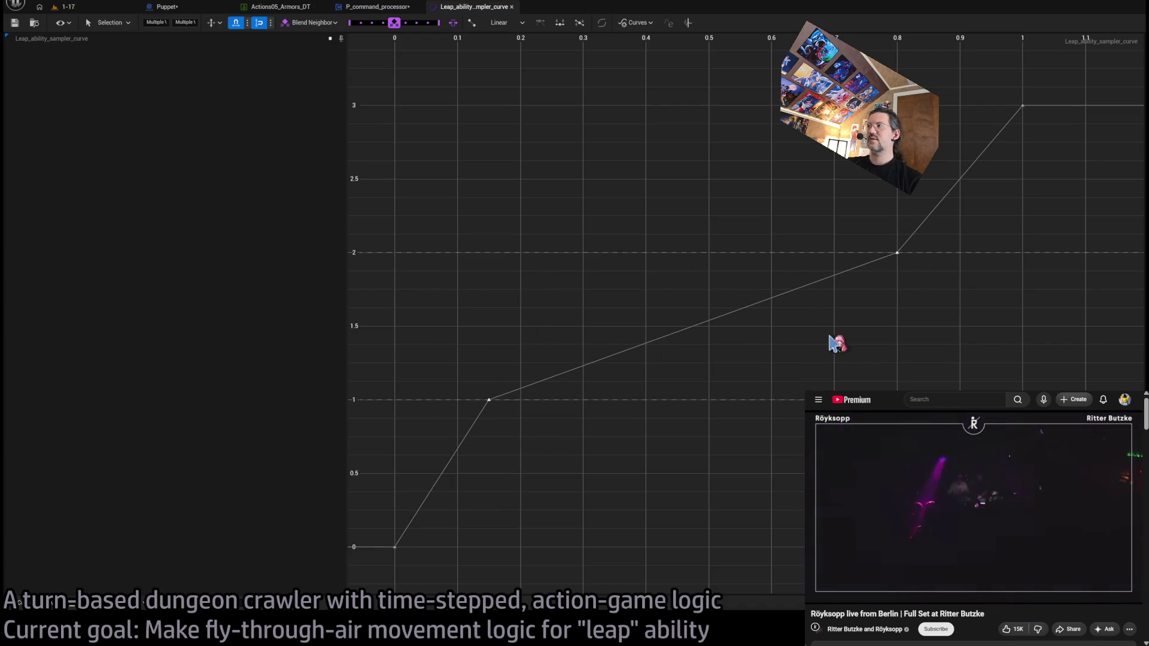
{"action": "left_click_drag", "start_coordinate": [502, 441], "coordinate": [473, 430]}
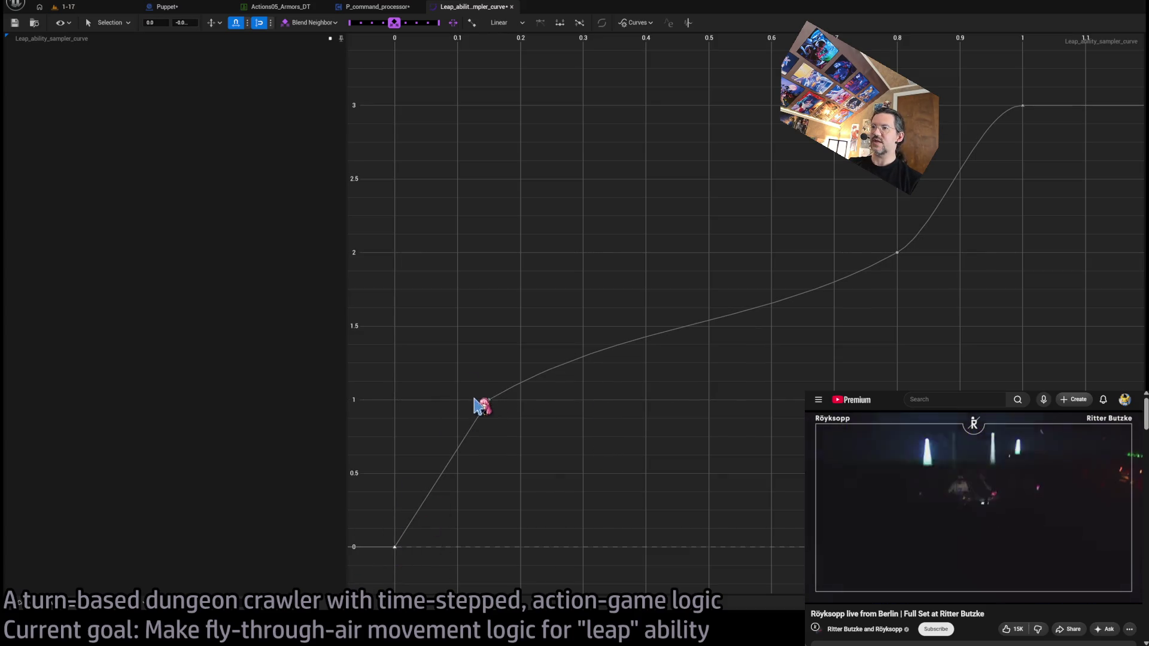
{"action": "left_click", "coordinate": [610, 494]}
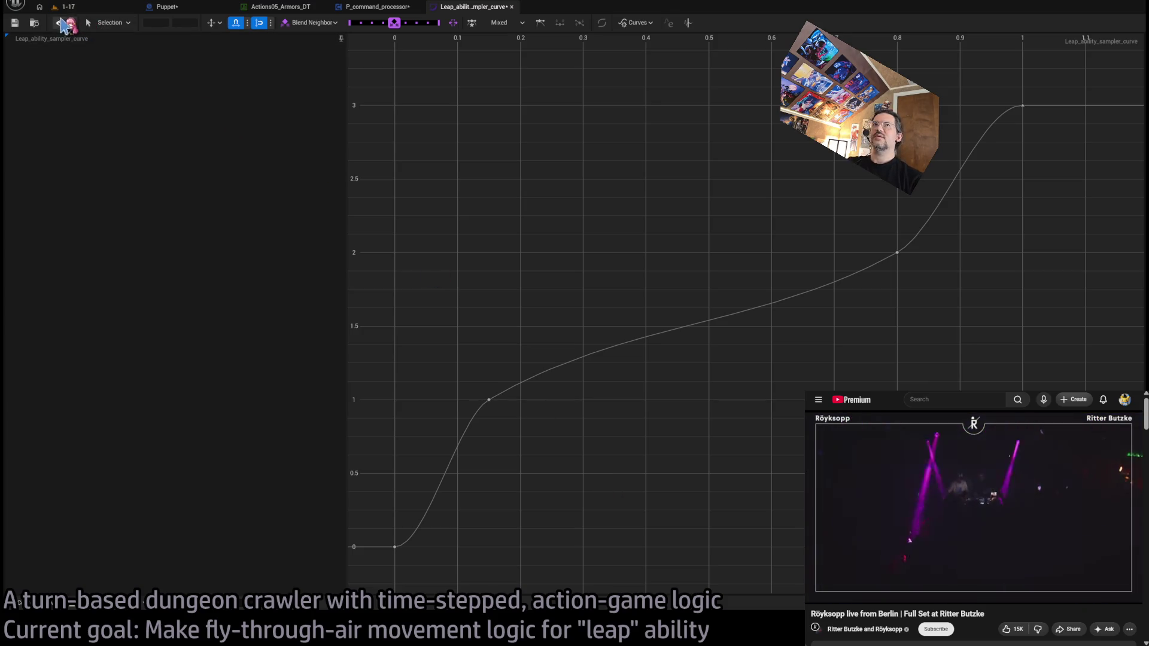
{"action": "left_click", "coordinate": [96, 8]}
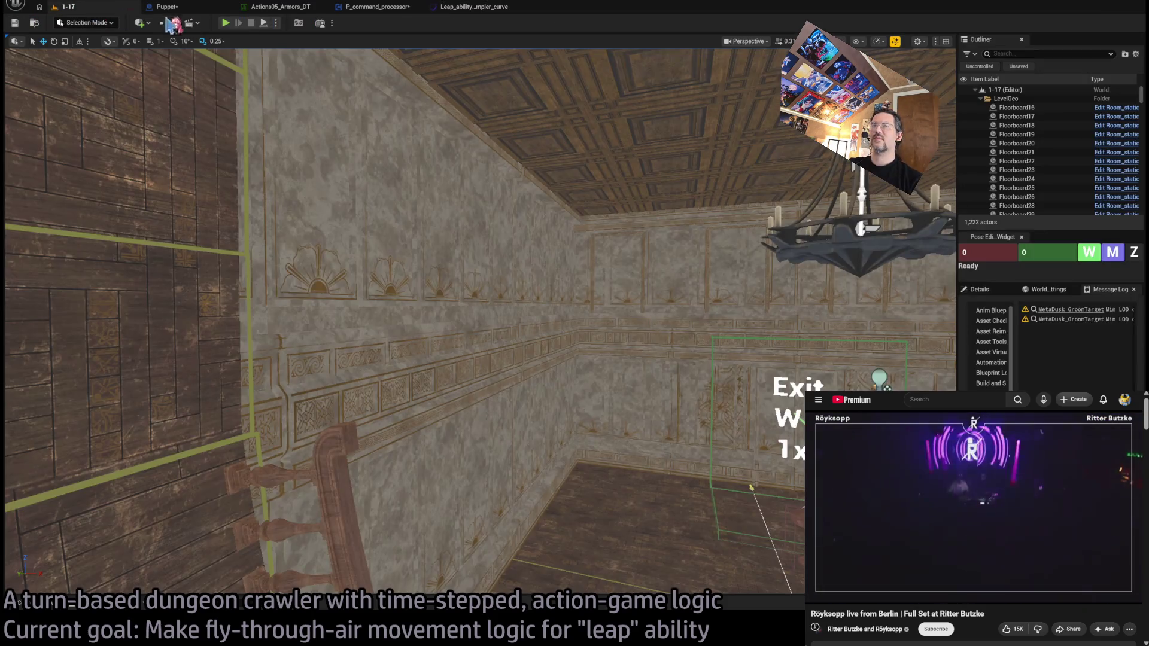
Step: Play-test level 1-17 with the smoothed curve and view the leap trajectory from a free camera
{"action": "key", "text": "alt+p"}
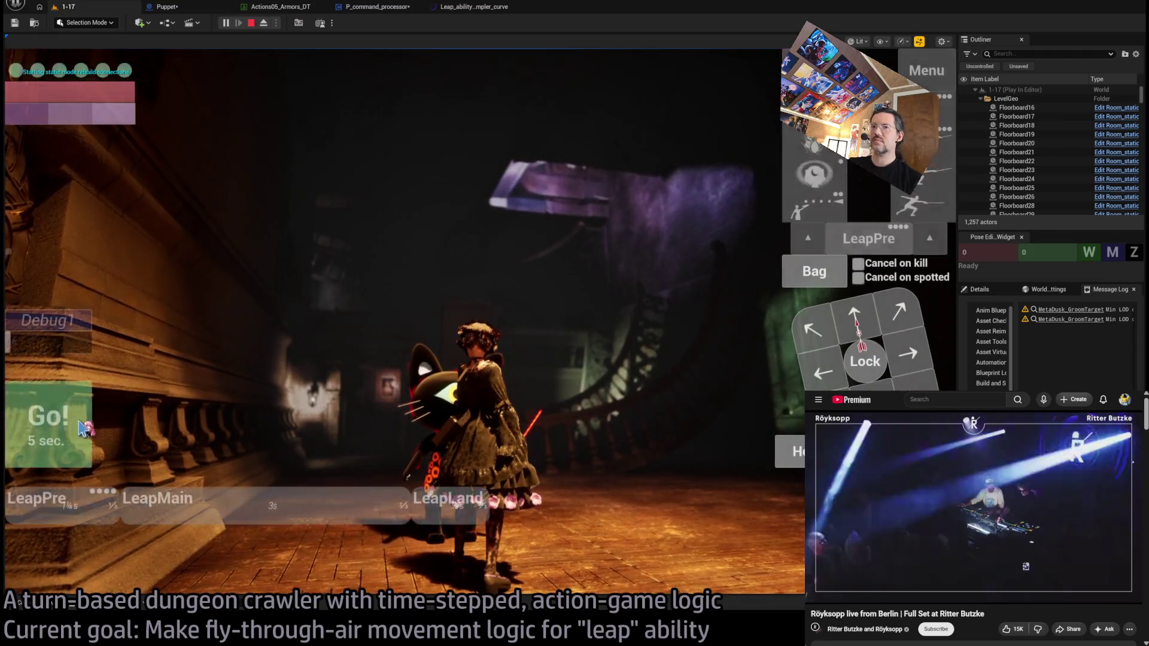
{"action": "left_click", "coordinate": [265, 26]}
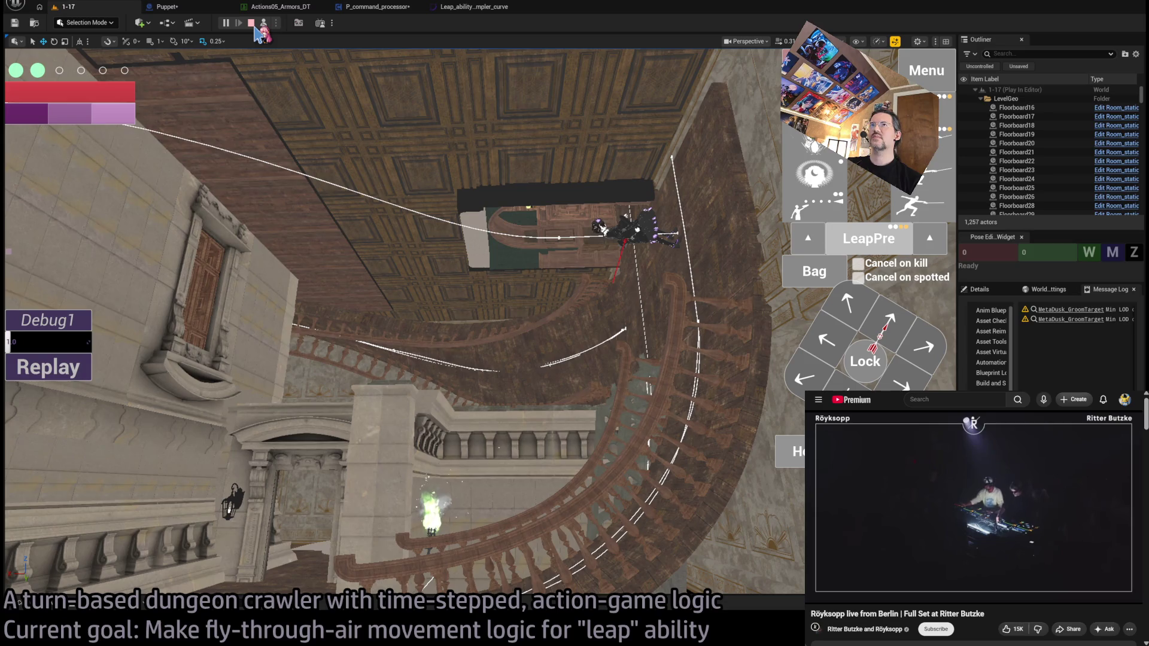
{"action": "left_click", "coordinate": [270, 8]}
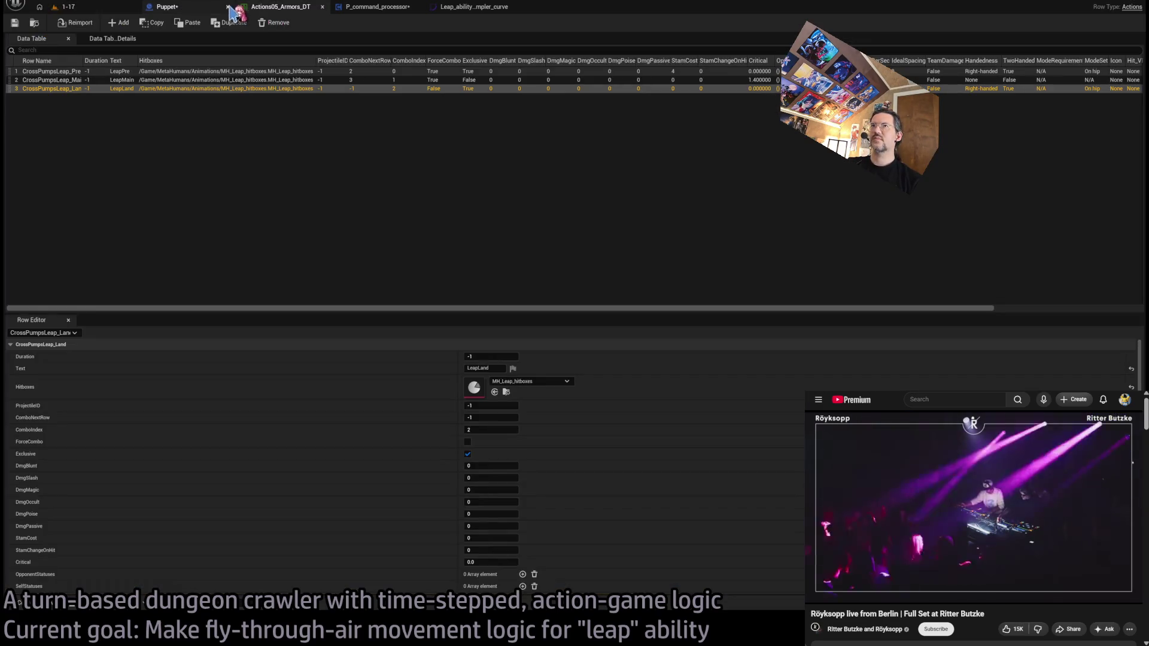
Step: Cycle through the open editor tabs, select the sampler curve's 0.8 key, and save the curve
{"action": "left_click", "coordinate": [105, 9]}
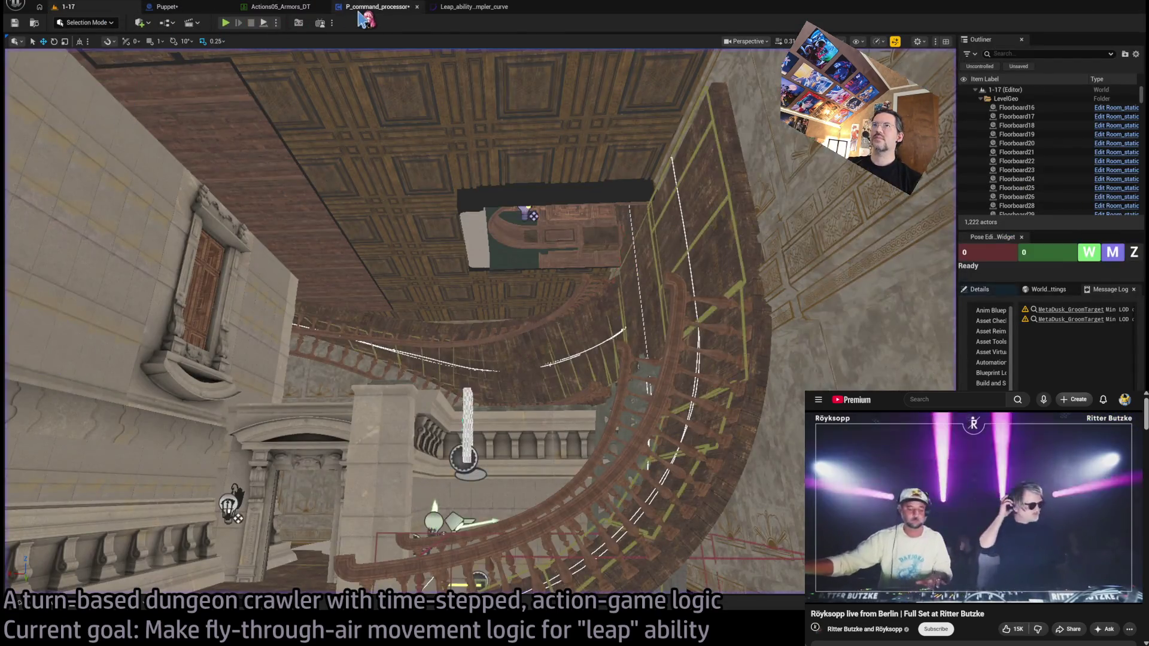
{"action": "left_click", "coordinate": [368, 6]}
{"action": "left_click", "coordinate": [289, 12]}
{"action": "left_click", "coordinate": [473, 6]}
{"action": "left_click", "coordinate": [897, 253]}
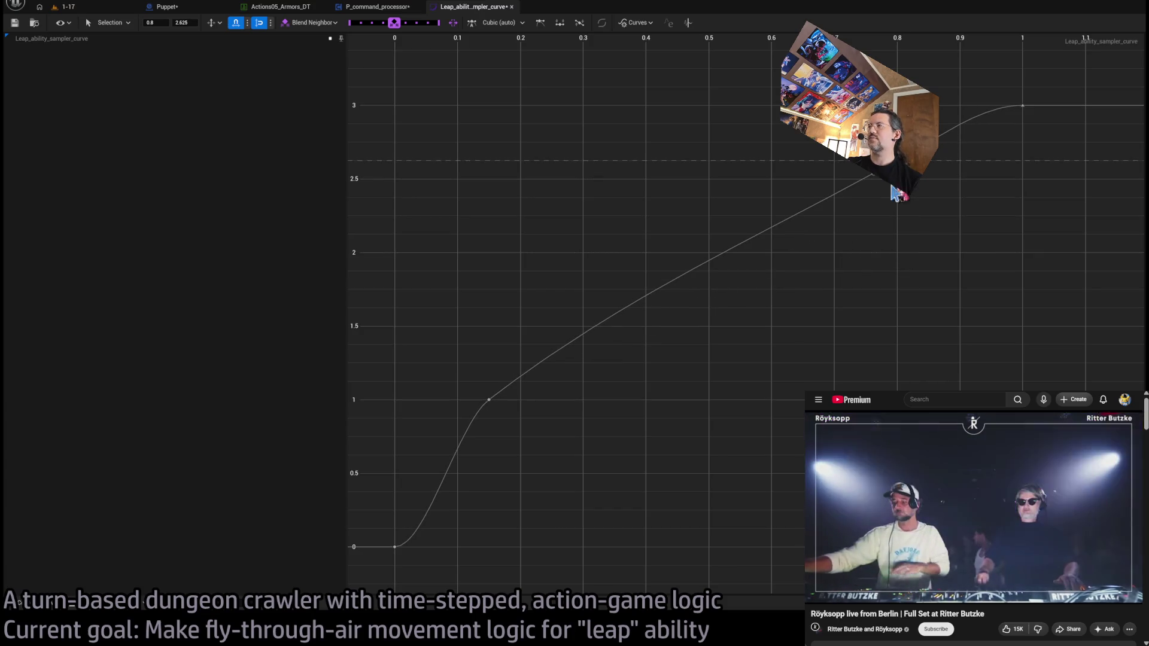
{"action": "key", "text": "ctrl+s"}
{"action": "left_click", "coordinate": [65, 7]}
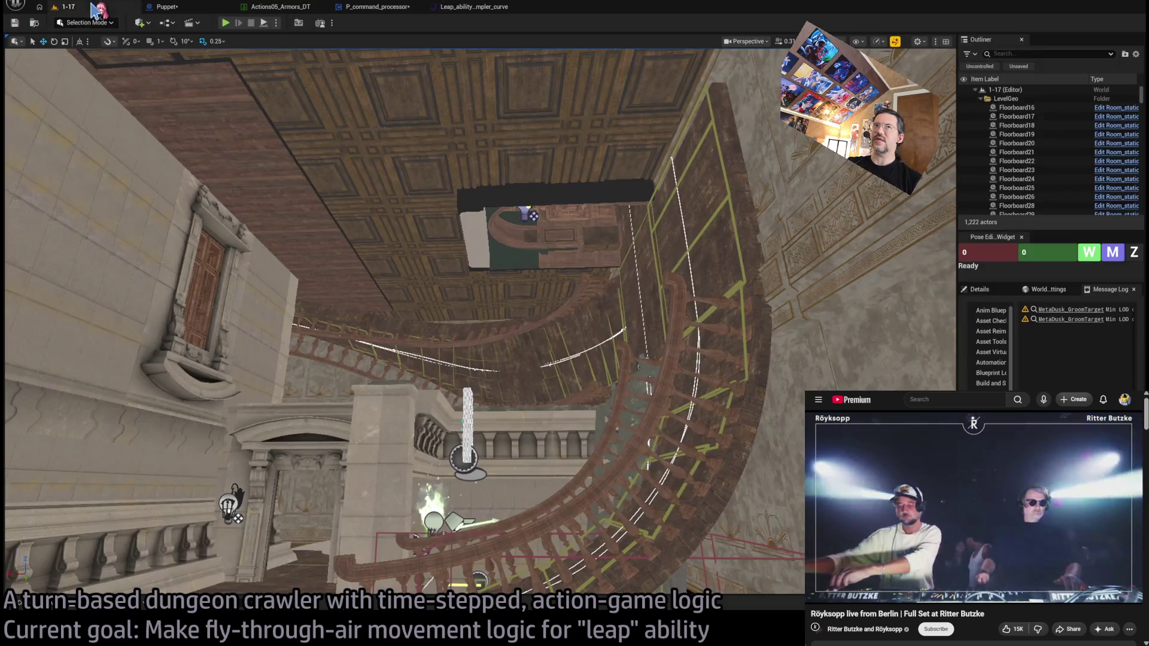
{"action": "left_click", "coordinate": [287, 8]}
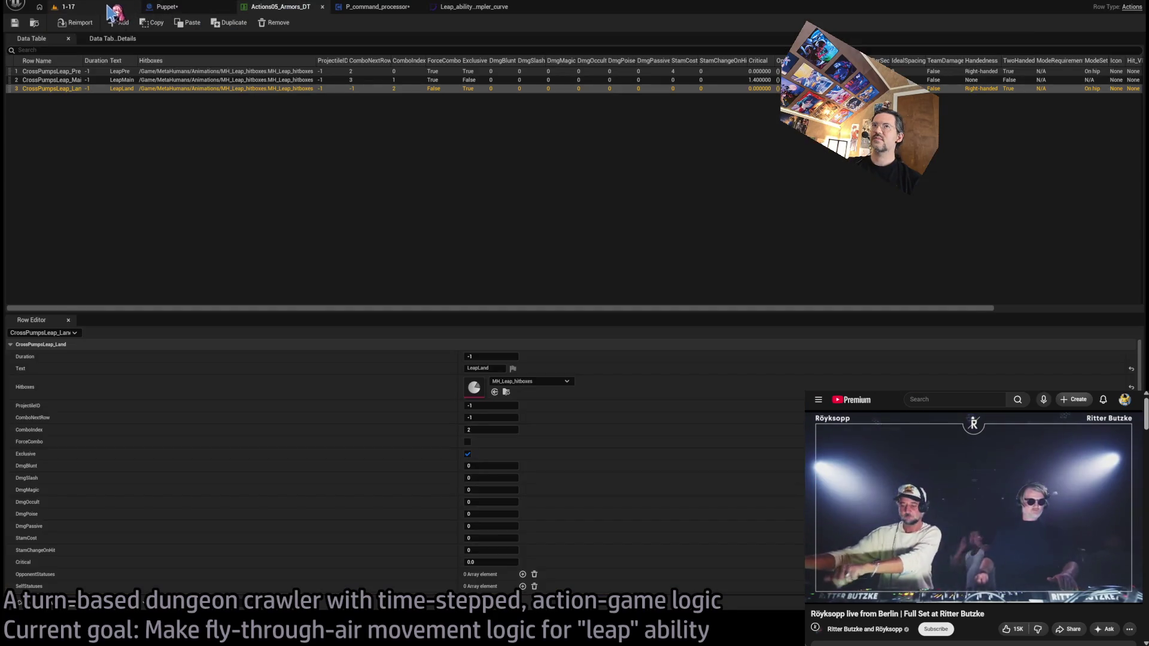
{"action": "left_click", "coordinate": [108, 9]}
Step: Lower the sampler curve's 0.8 key from 2.625 to 1.5, save it, and play level 1-17
{"action": "left_click", "coordinate": [377, 13]}
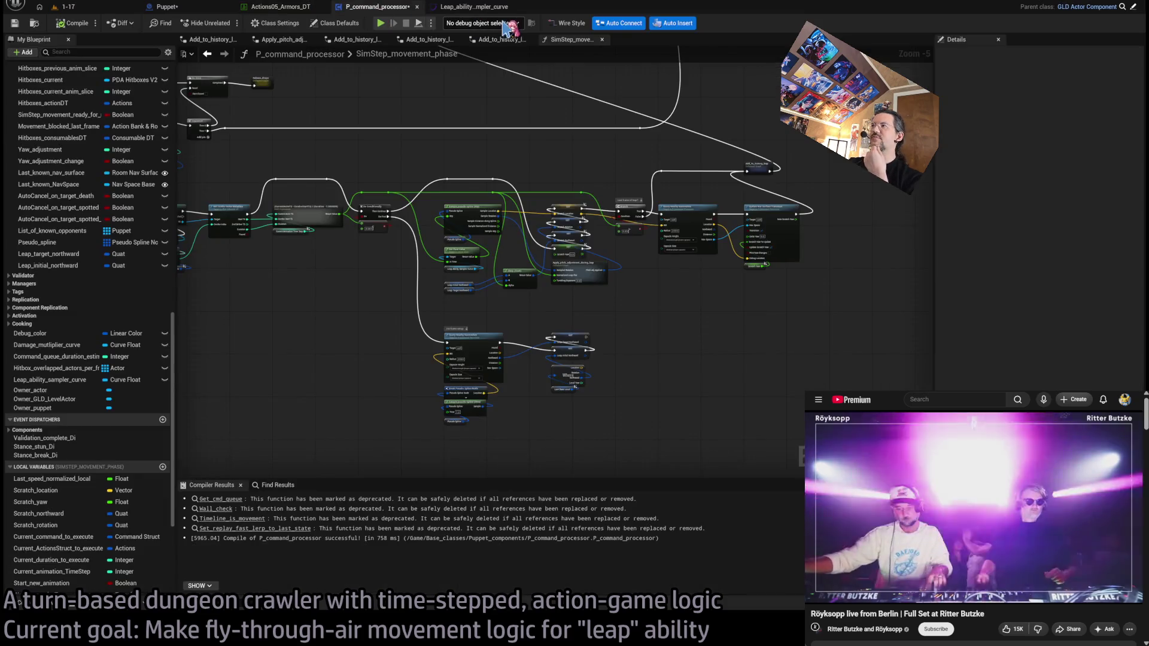
{"action": "left_click", "coordinate": [506, 7]}
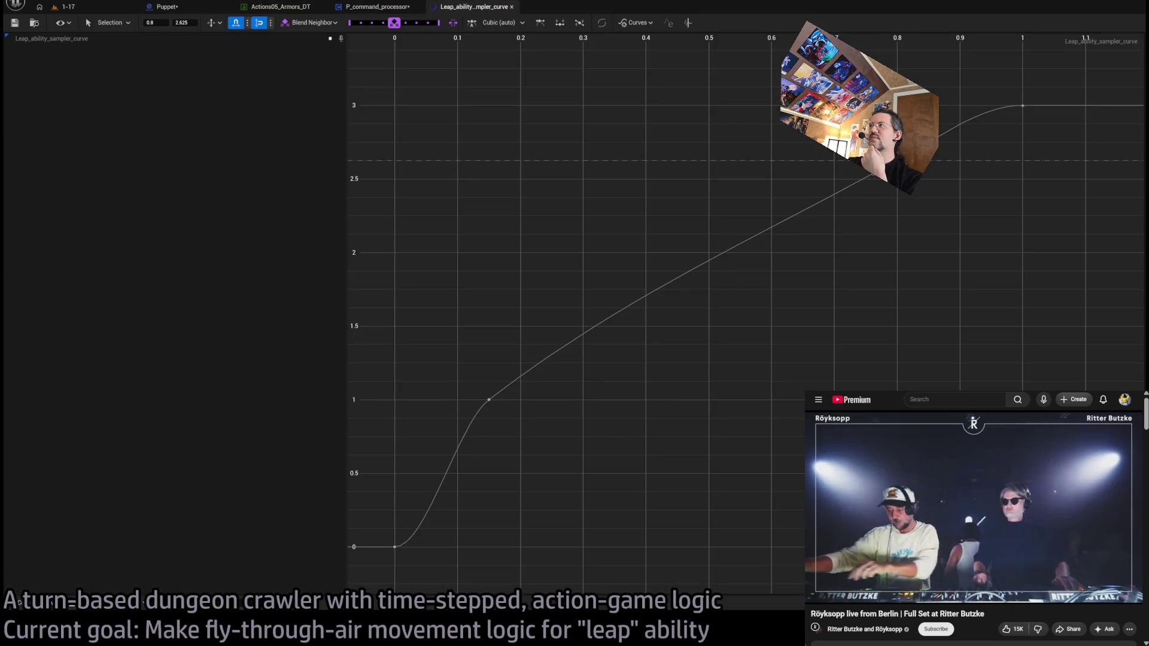
{"action": "left_click_drag", "start_coordinate": [896, 160], "coordinate": [902, 329]}
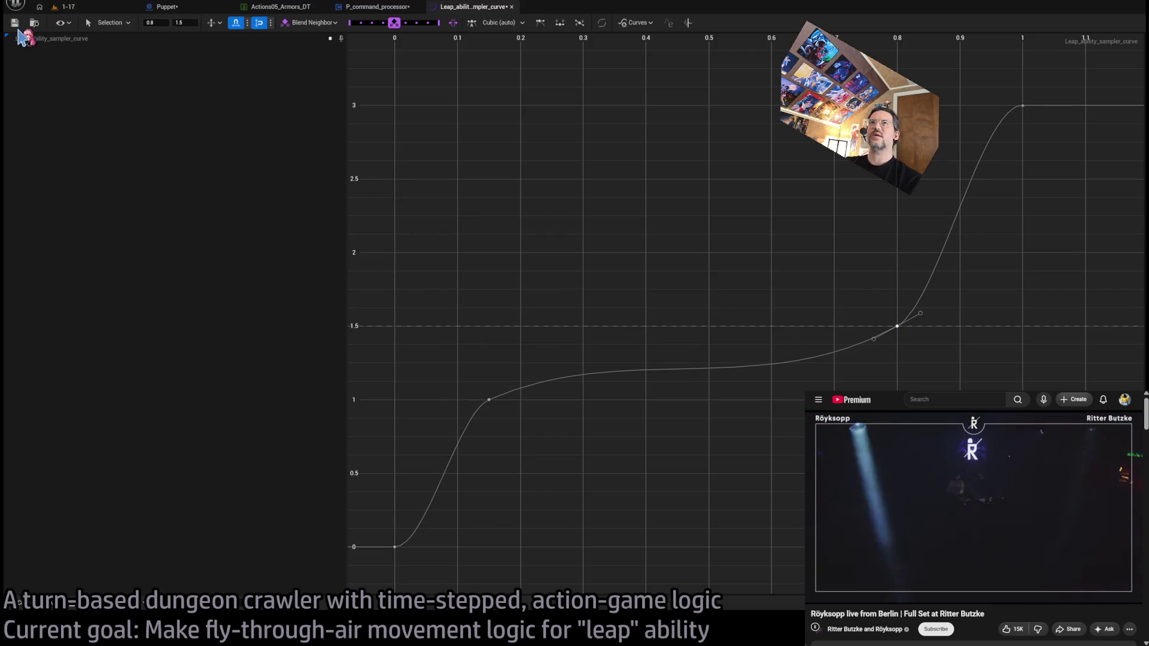
{"action": "left_click", "coordinate": [16, 23]}
{"action": "left_click", "coordinate": [102, 8]}
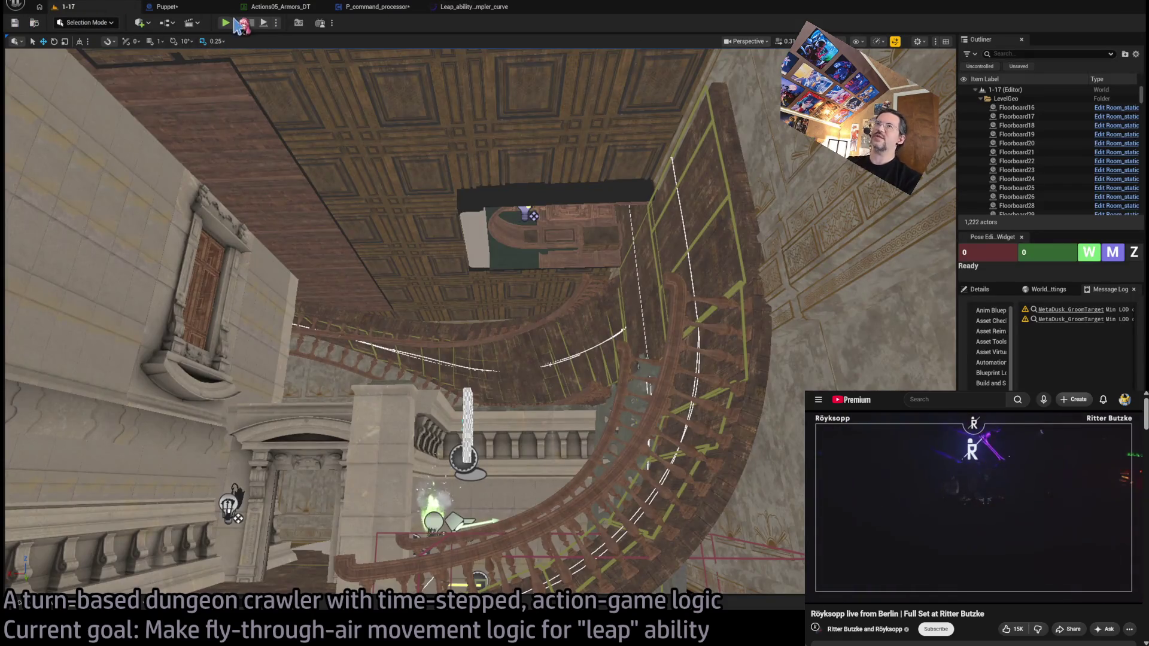
{"action": "key", "text": "alt+p"}
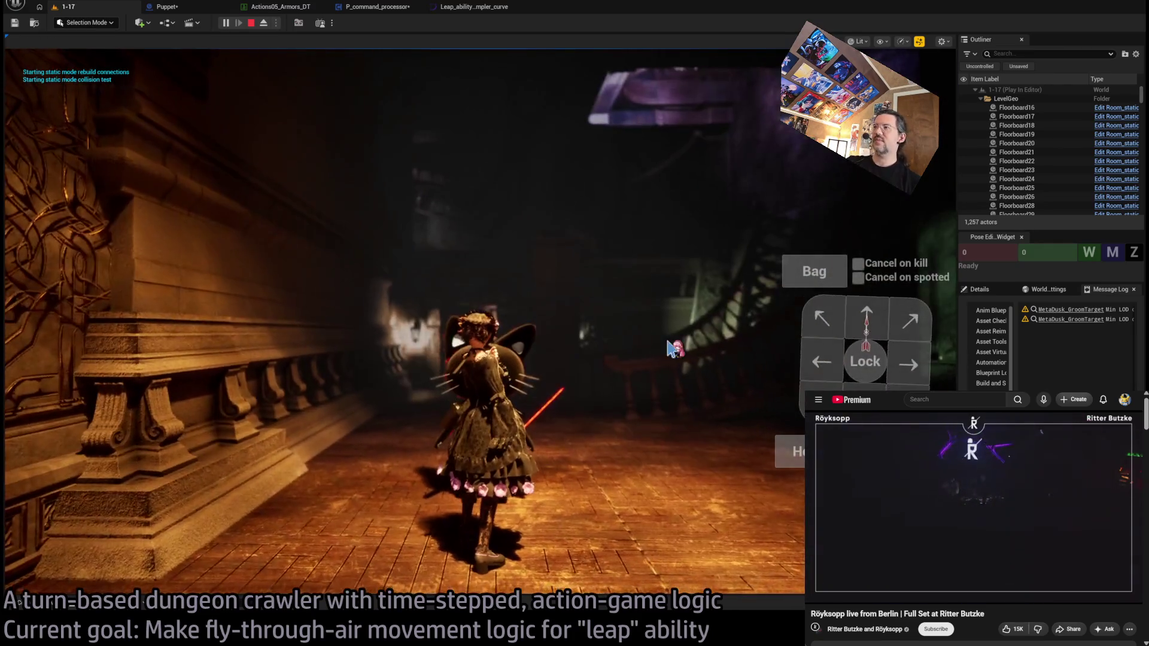
Step: Trigger the LeapPre leap, watch its flattened arc from a free camera, then stop the game
{"action": "left_click", "coordinate": [900, 247]}
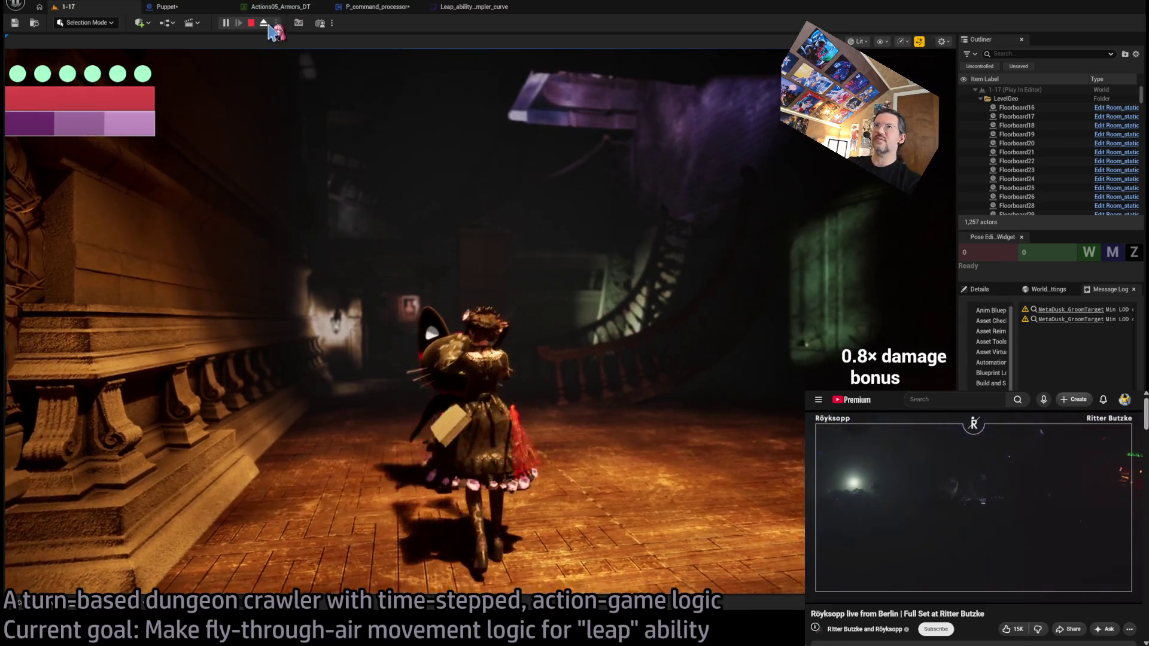
{"action": "key", "text": "F8"}
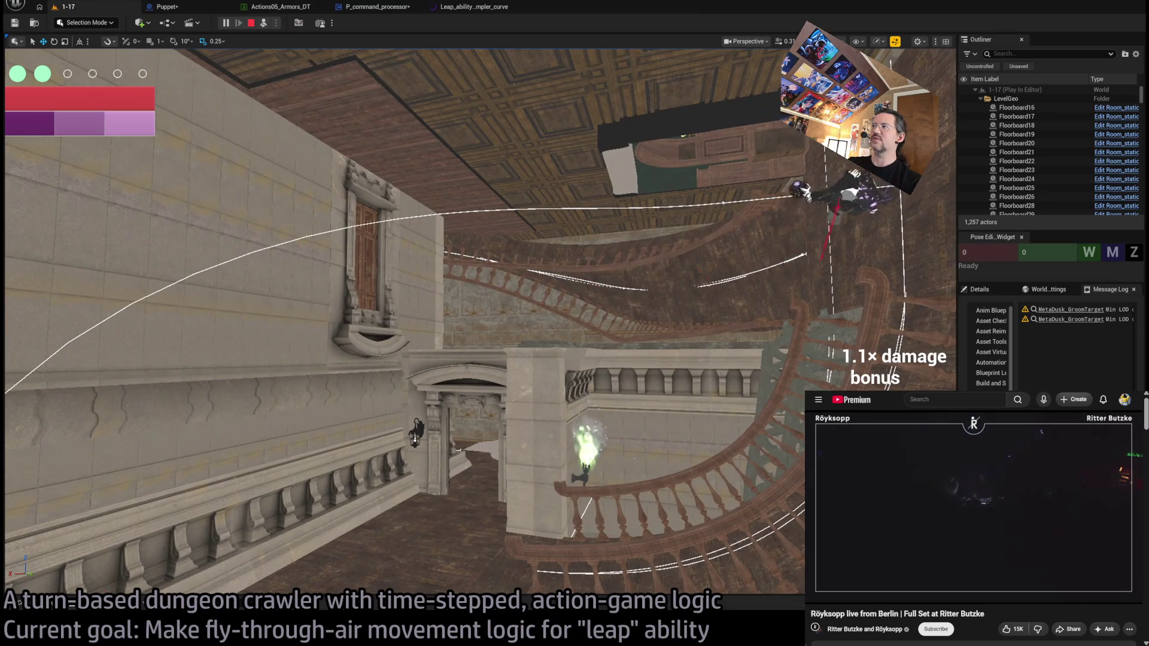
{"action": "key", "text": "Escape"}
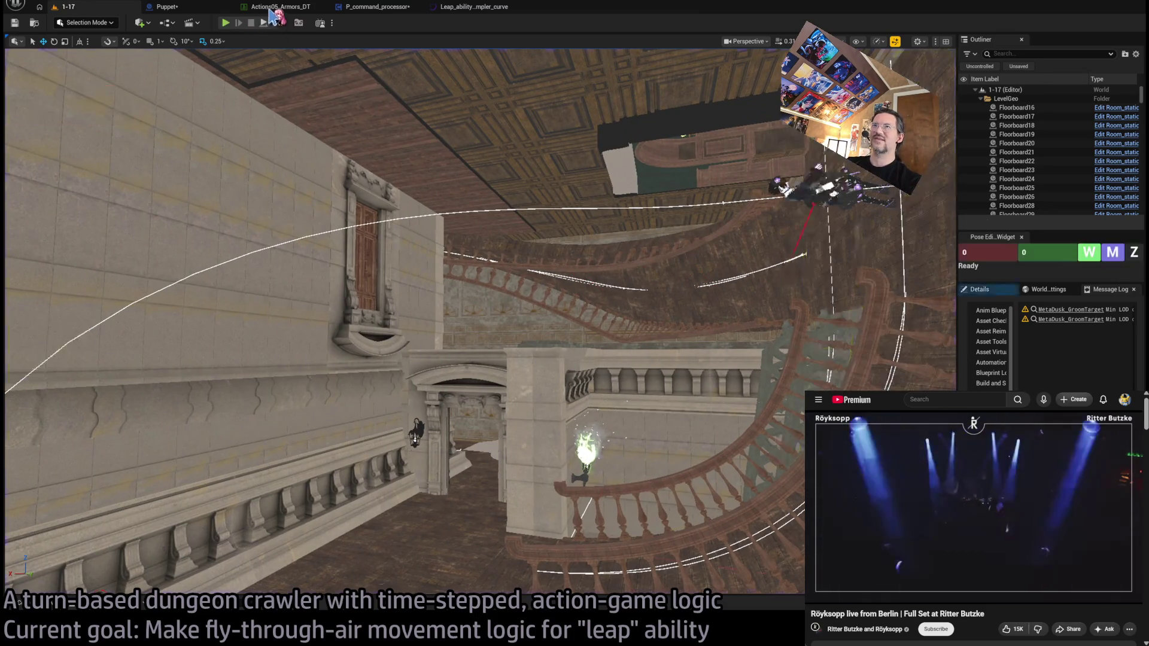
Step: Check the sampler curve, play-test level 1-17, replay the leap from a free camera, then return to the curve
{"action": "left_click", "coordinate": [475, 7]}
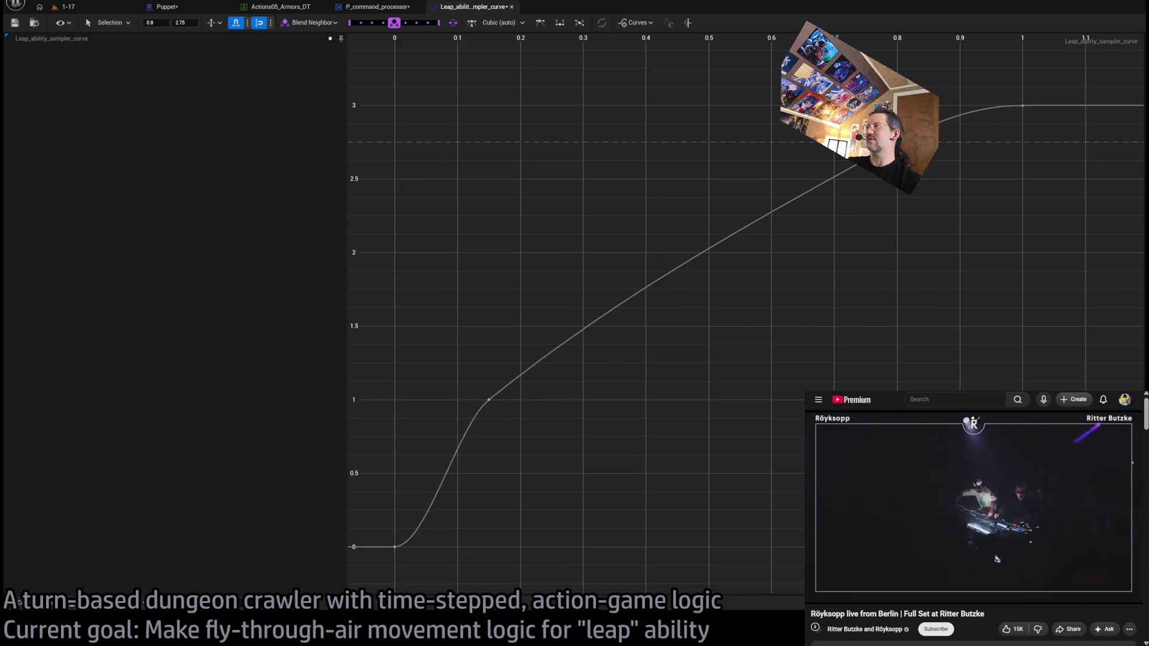
{"action": "left_click", "coordinate": [65, 7]}
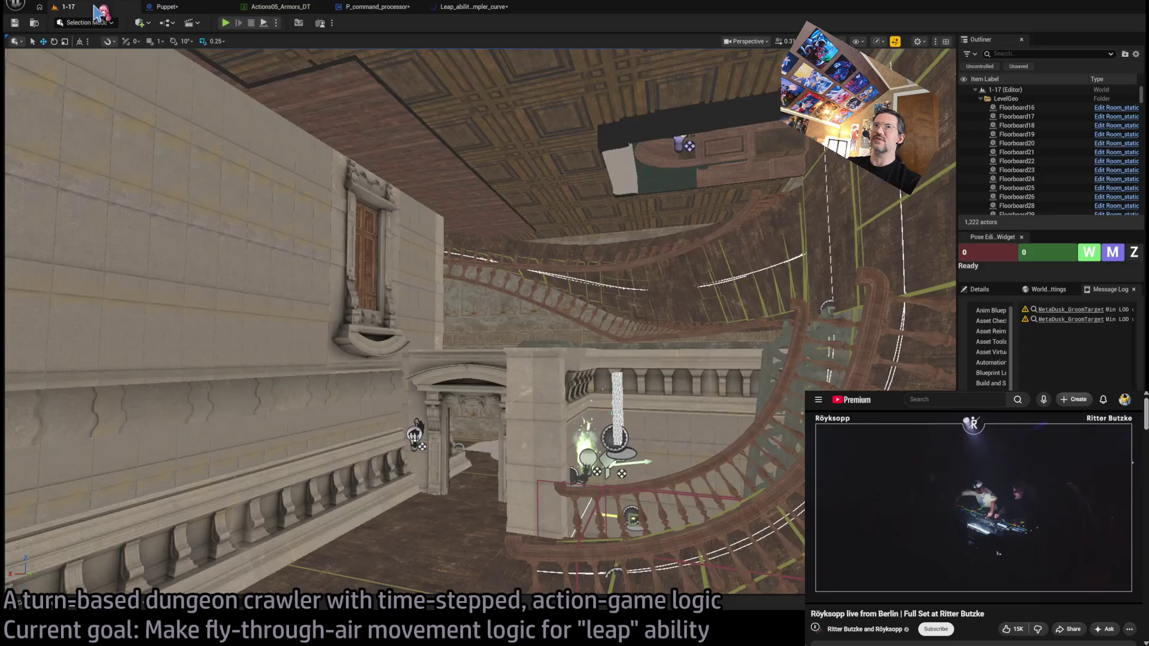
{"action": "left_click", "coordinate": [230, 24]}
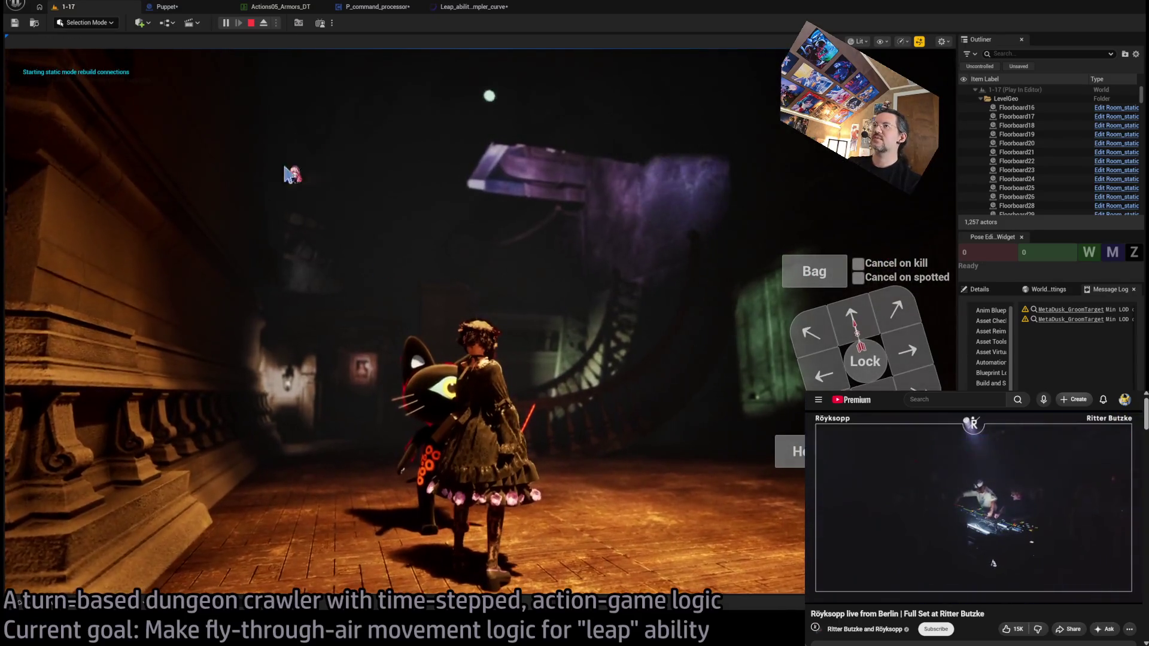
{"action": "key", "text": "F8"}
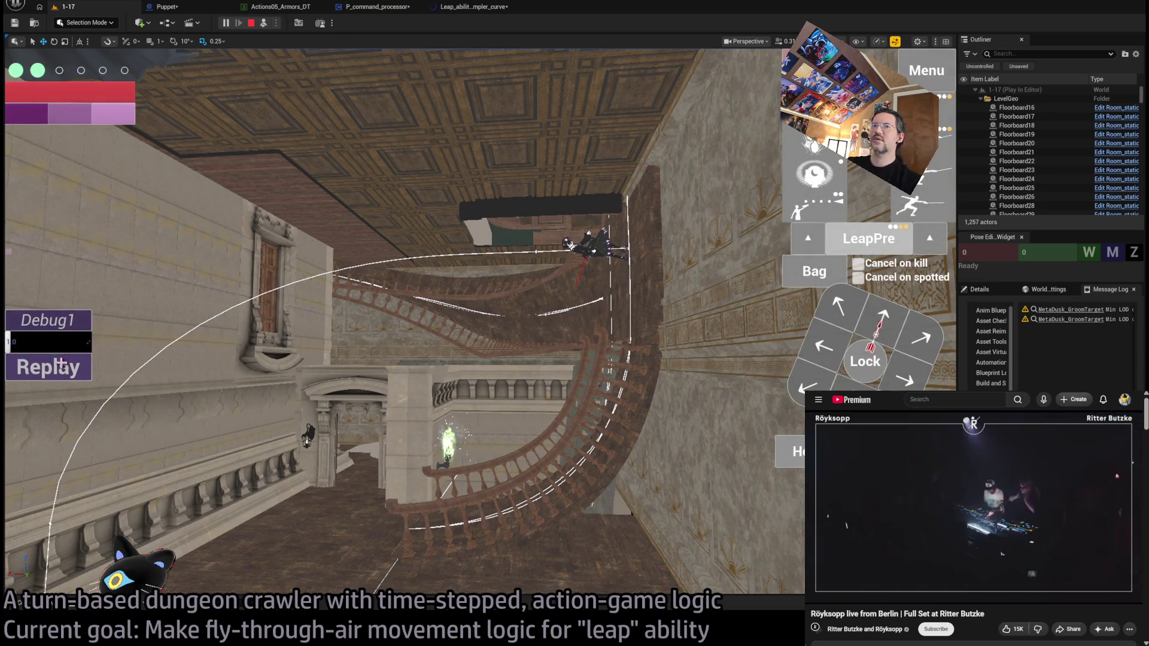
{"action": "left_click", "coordinate": [61, 365]}
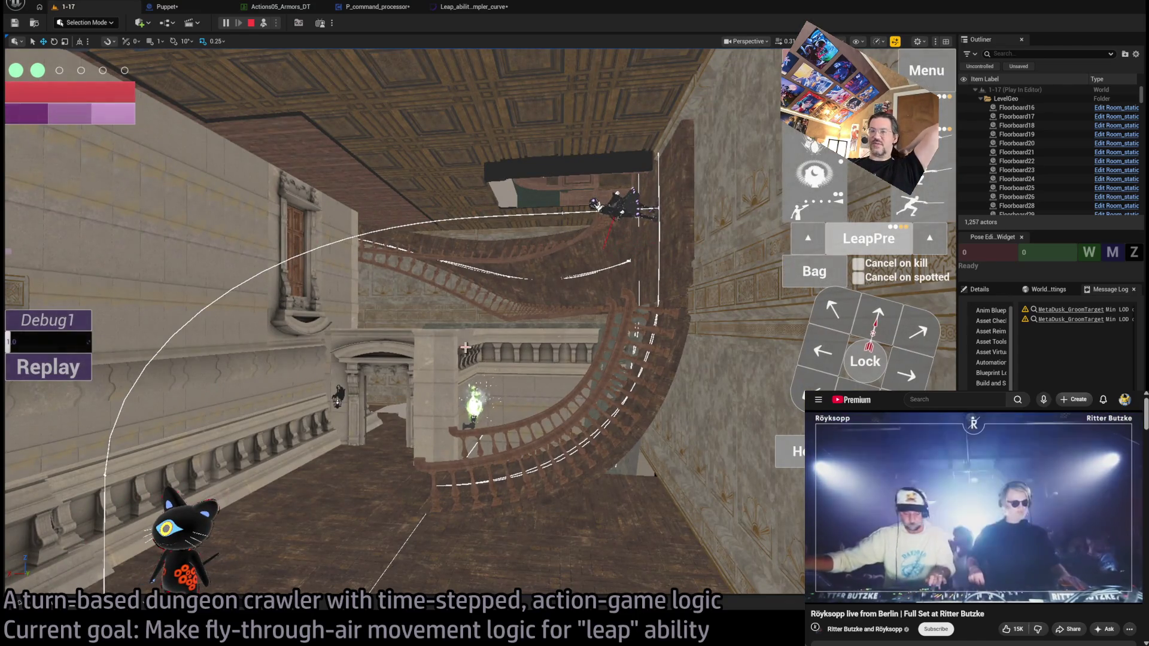
{"action": "left_click", "coordinate": [464, 7]}
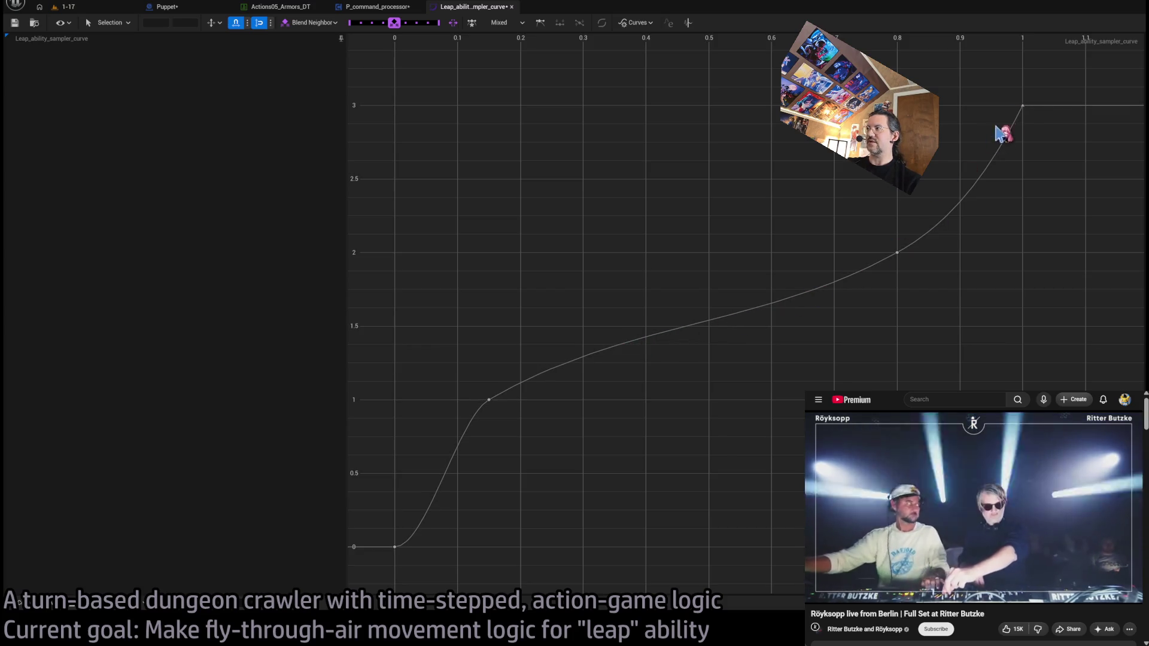
Step: Play-test level 1-17 again, replay the leap twice, then open the Leap_ability_sampler_curve editor
{"action": "left_click", "coordinate": [84, 8]}
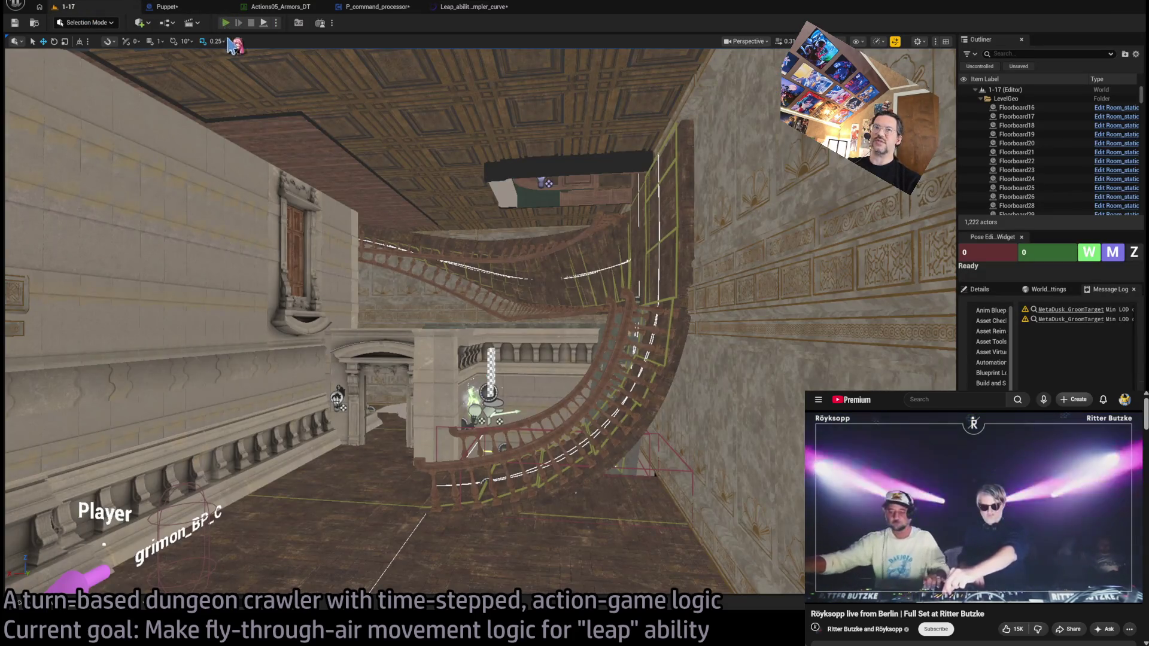
{"action": "key", "text": "alt+p"}
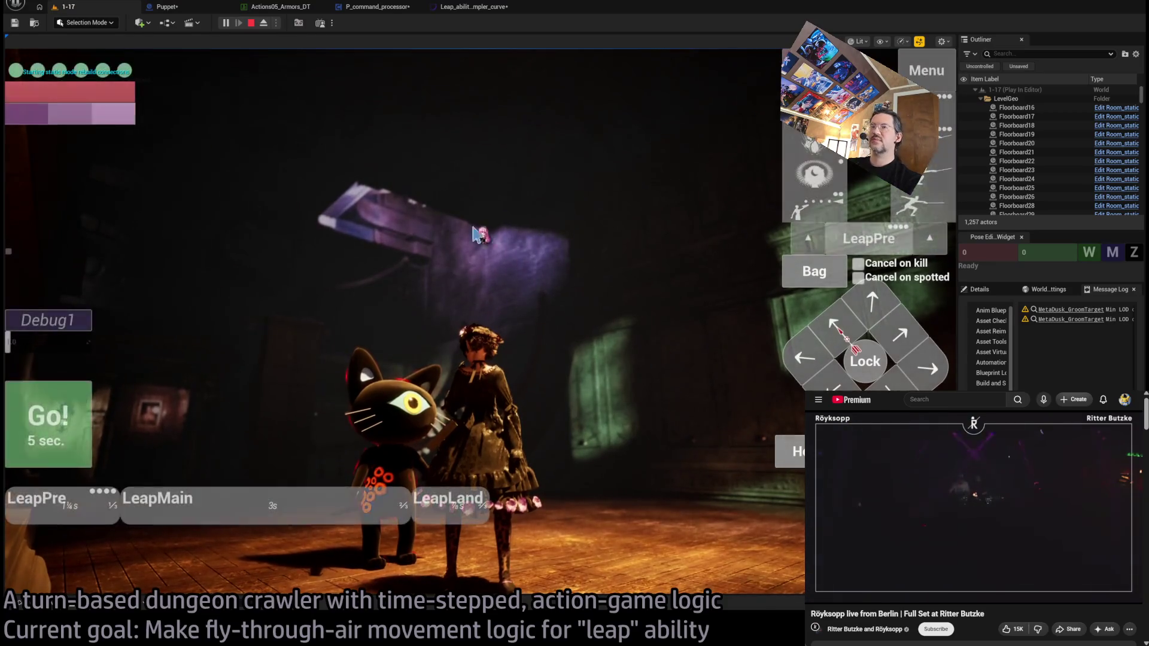
{"action": "key", "text": "F8"}
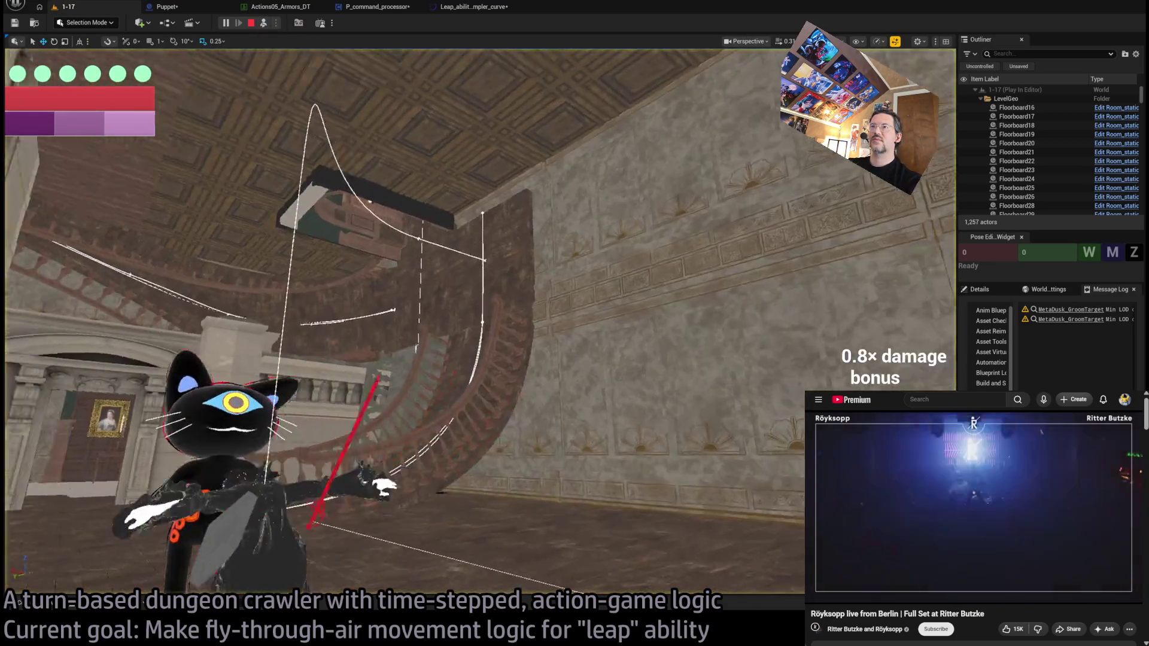
{"action": "scroll", "coordinate": [475, 136], "scroll_direction": "down", "scroll_amount": 5}
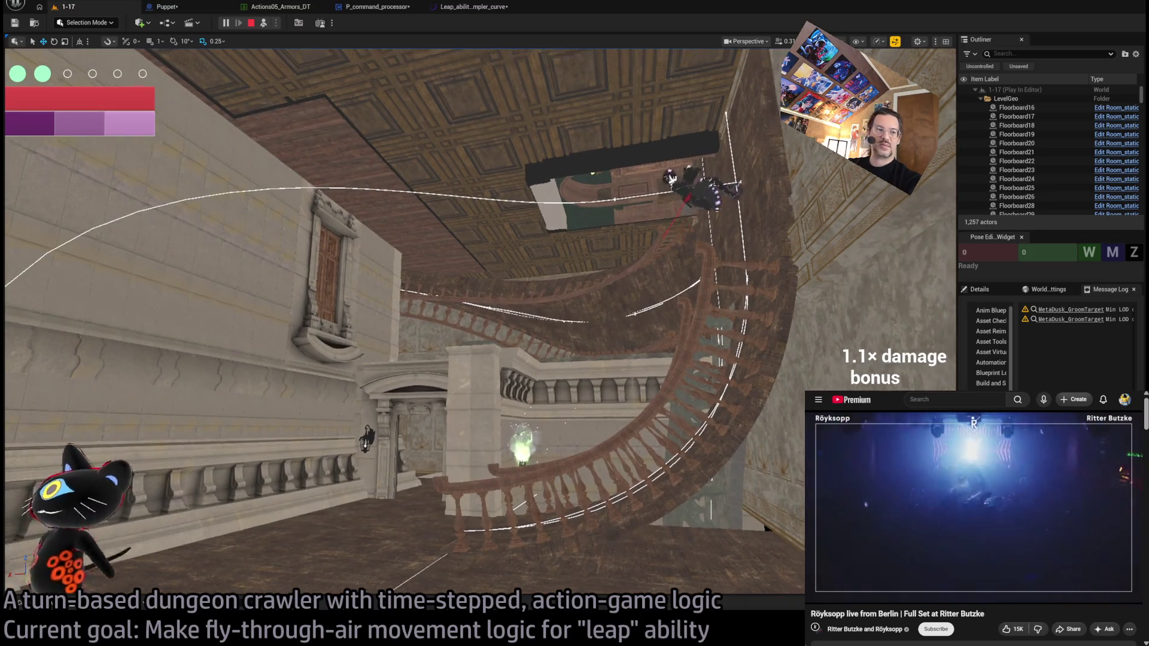
{"action": "key", "text": "F8"}
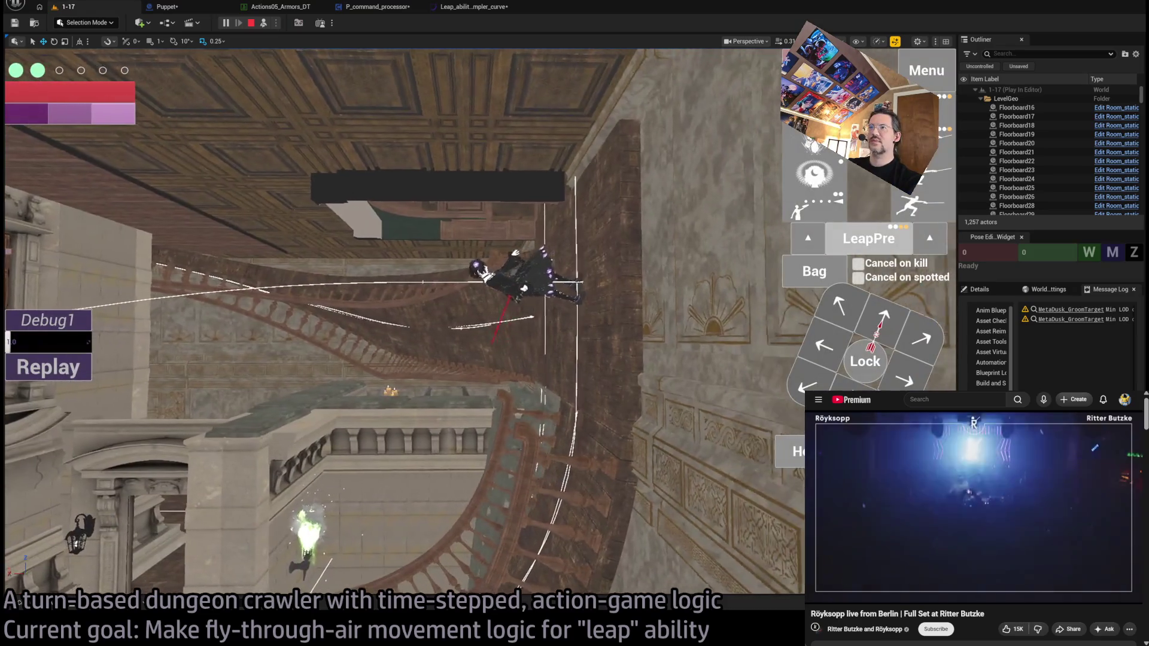
{"action": "left_click", "coordinate": [78, 371]}
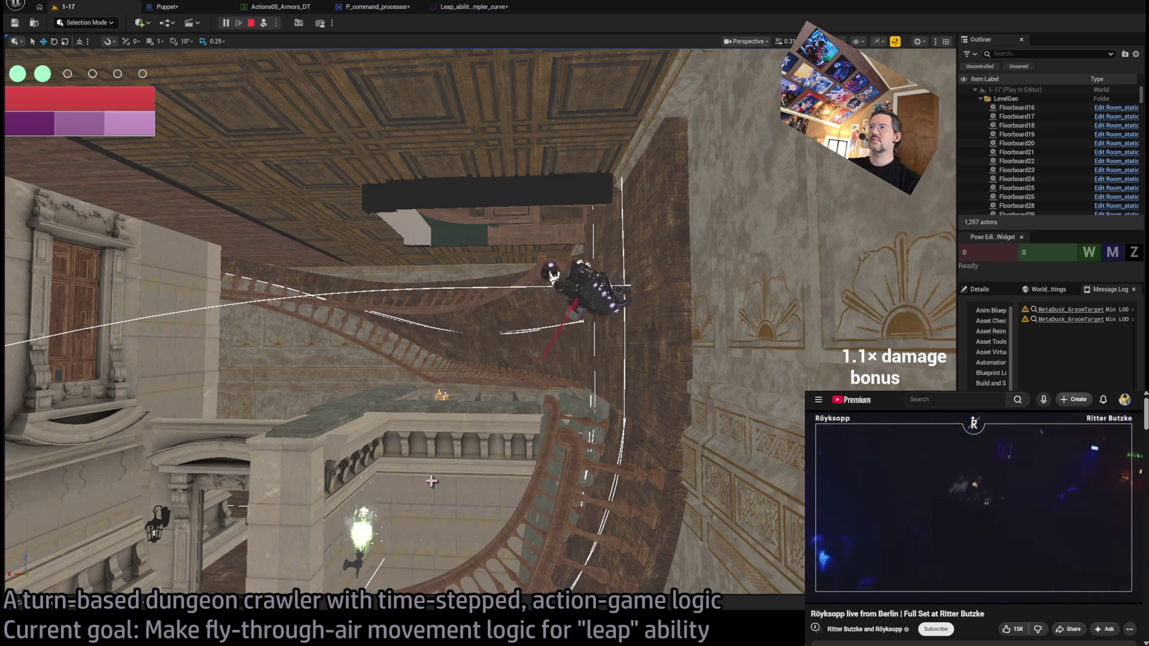
{"action": "left_click", "coordinate": [53, 366]}
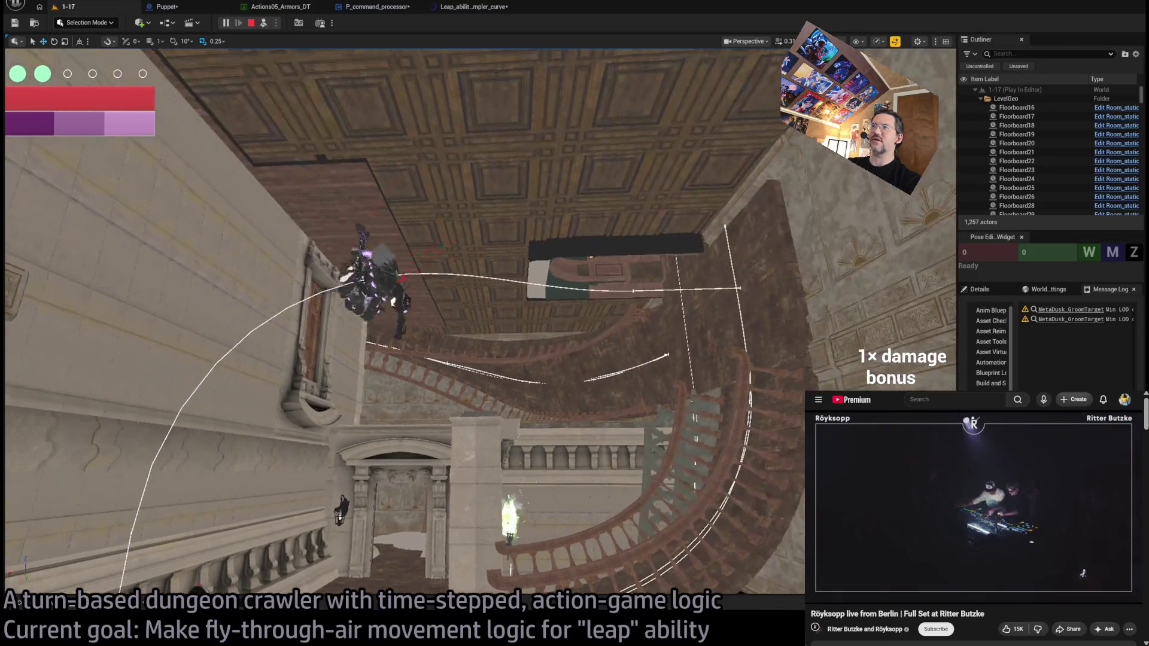
{"action": "left_click", "coordinate": [376, 7]}
{"action": "left_click", "coordinate": [479, 7]}
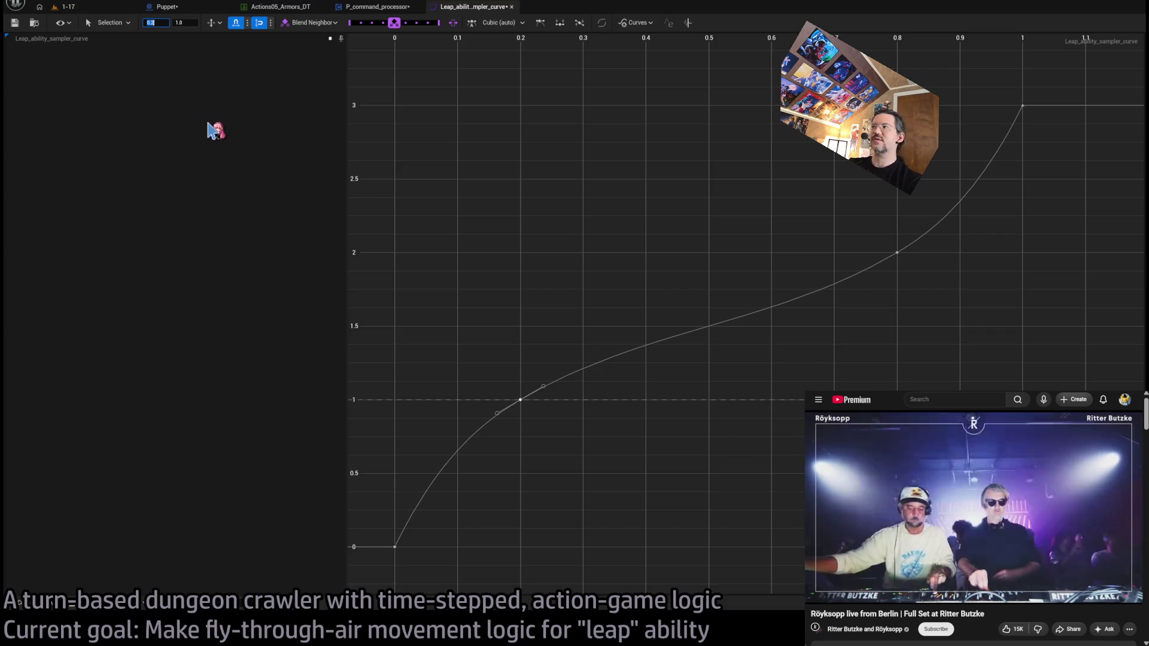
Step: Start a level 1-17 play test, trigger LeapPre and eject to a free camera
{"action": "left_click", "coordinate": [84, 8]}
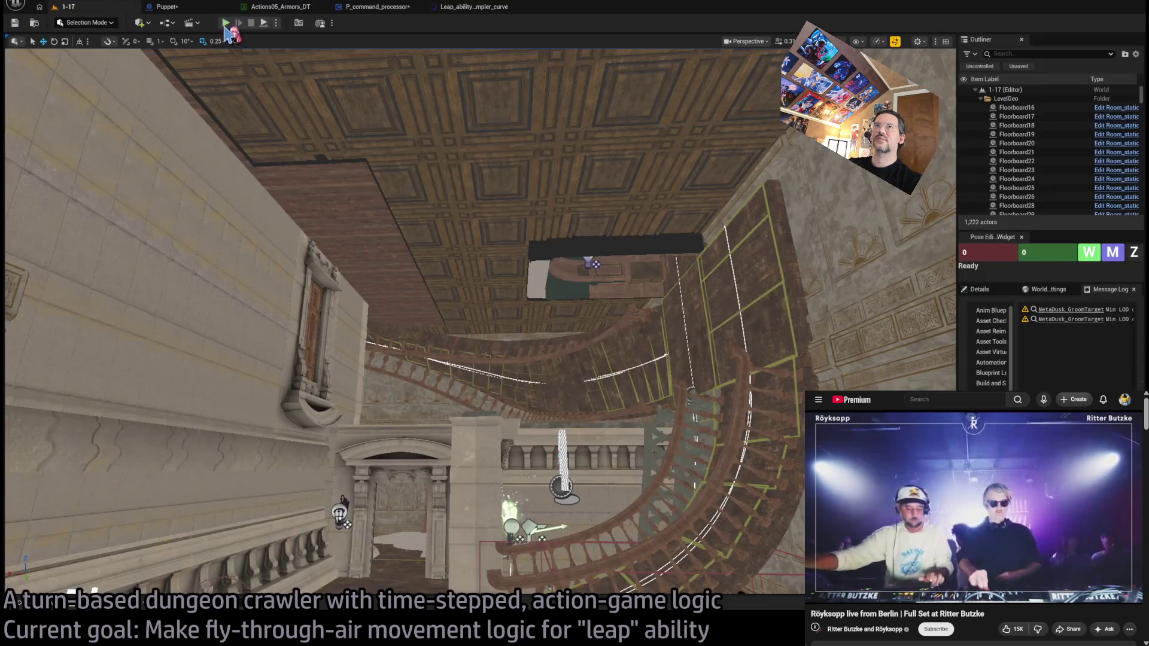
{"action": "key", "text": "alt+p"}
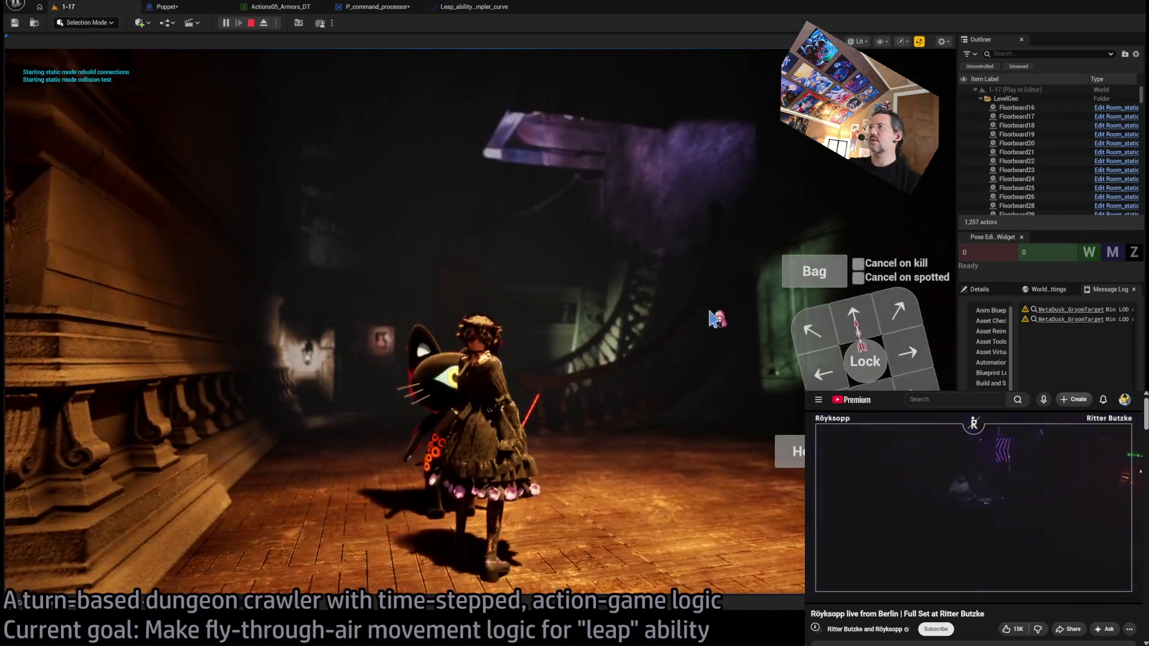
{"action": "left_click", "coordinate": [866, 226]}
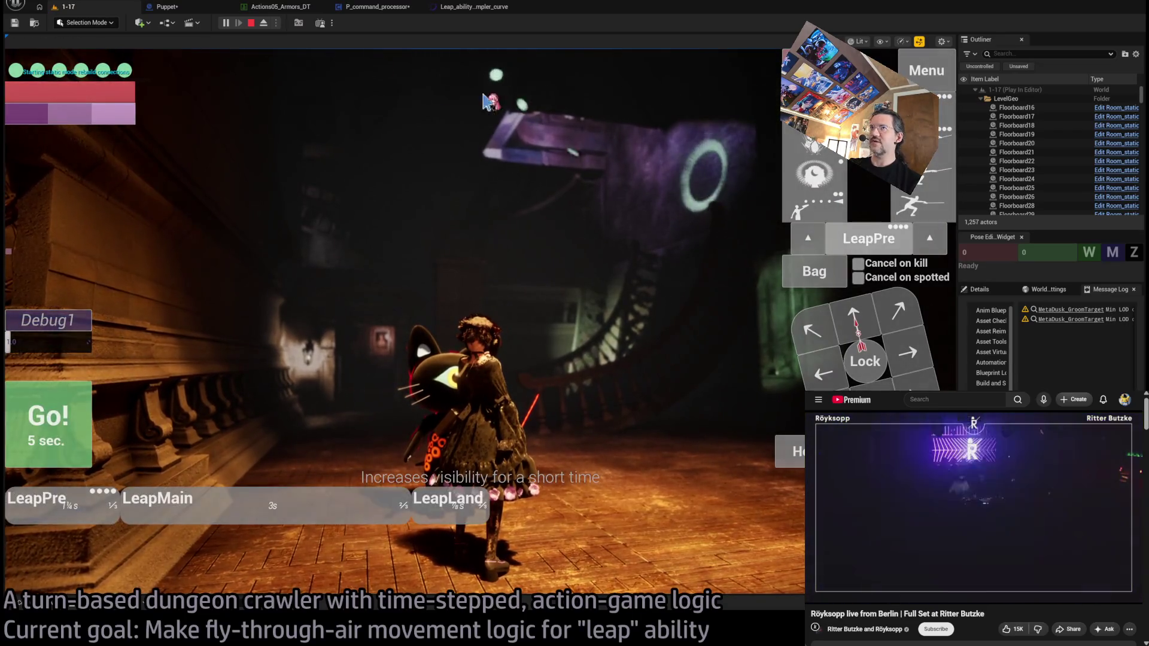
{"action": "key", "text": "F8"}
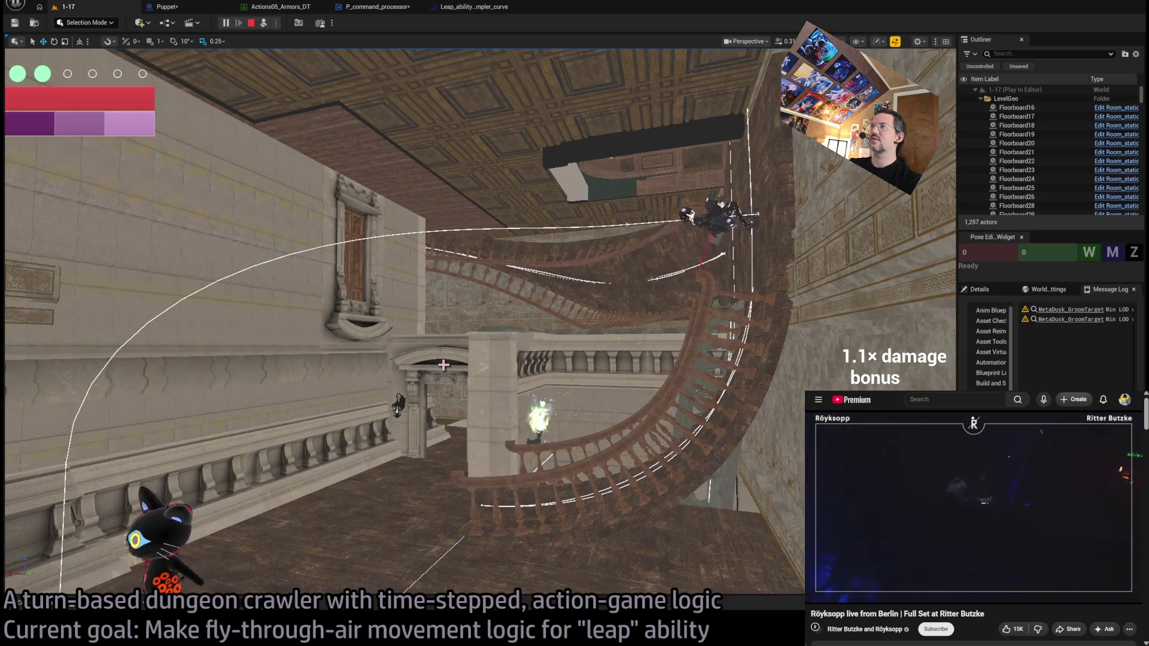
Step: Replay the leap, re-possess the game camera and fix a leap target on the floor
{"action": "left_click", "coordinate": [83, 366]}
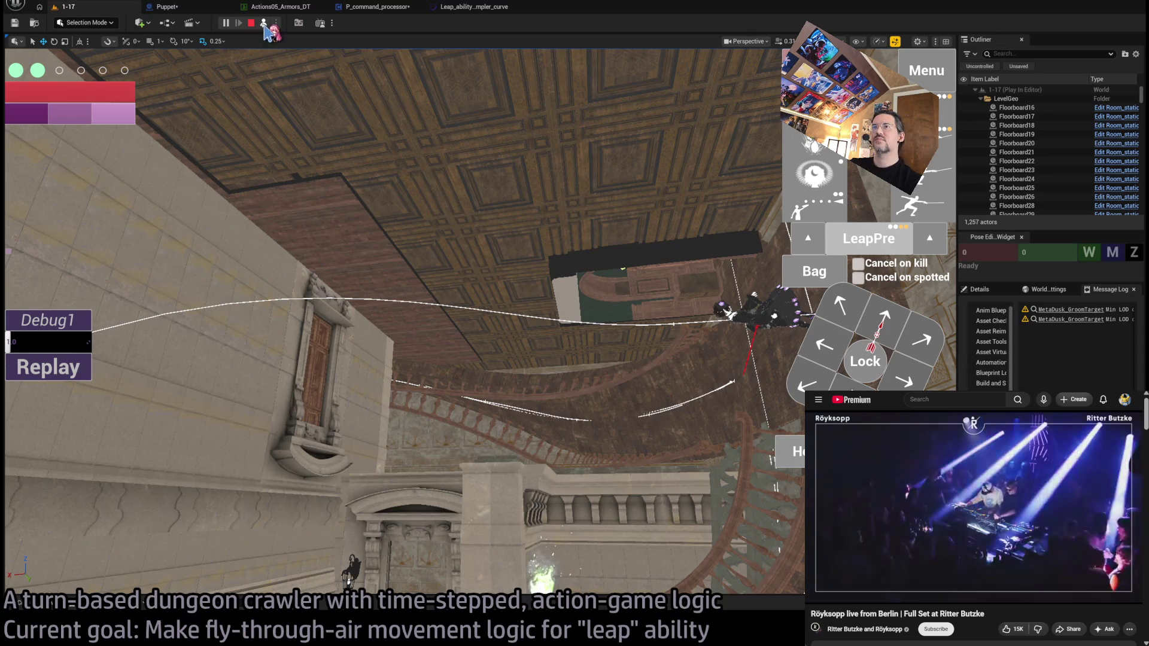
{"action": "left_click", "coordinate": [263, 24]}
{"action": "left_click", "coordinate": [377, 247]}
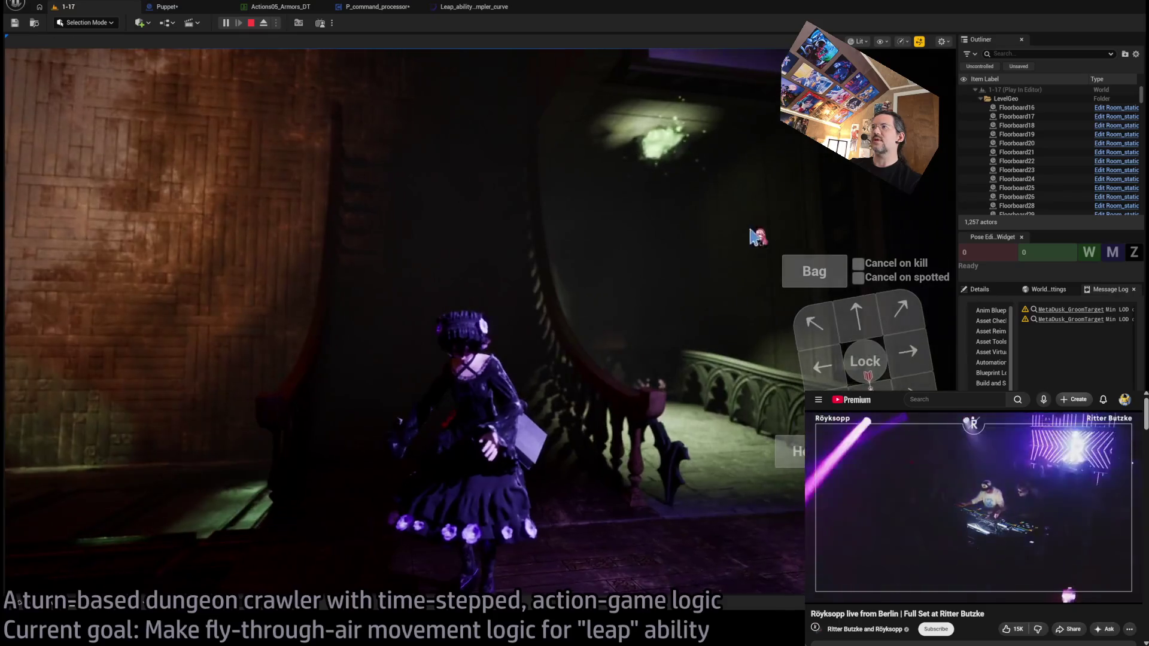
{"action": "key", "text": "shift+F1"}
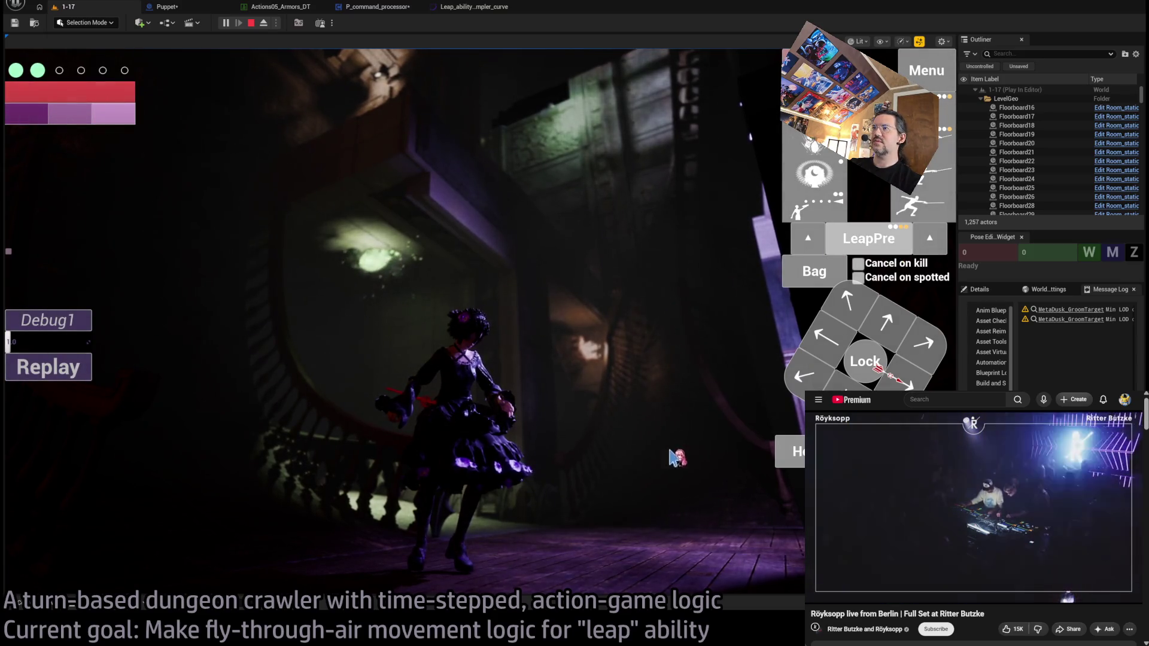
{"action": "left_click", "coordinate": [676, 364]}
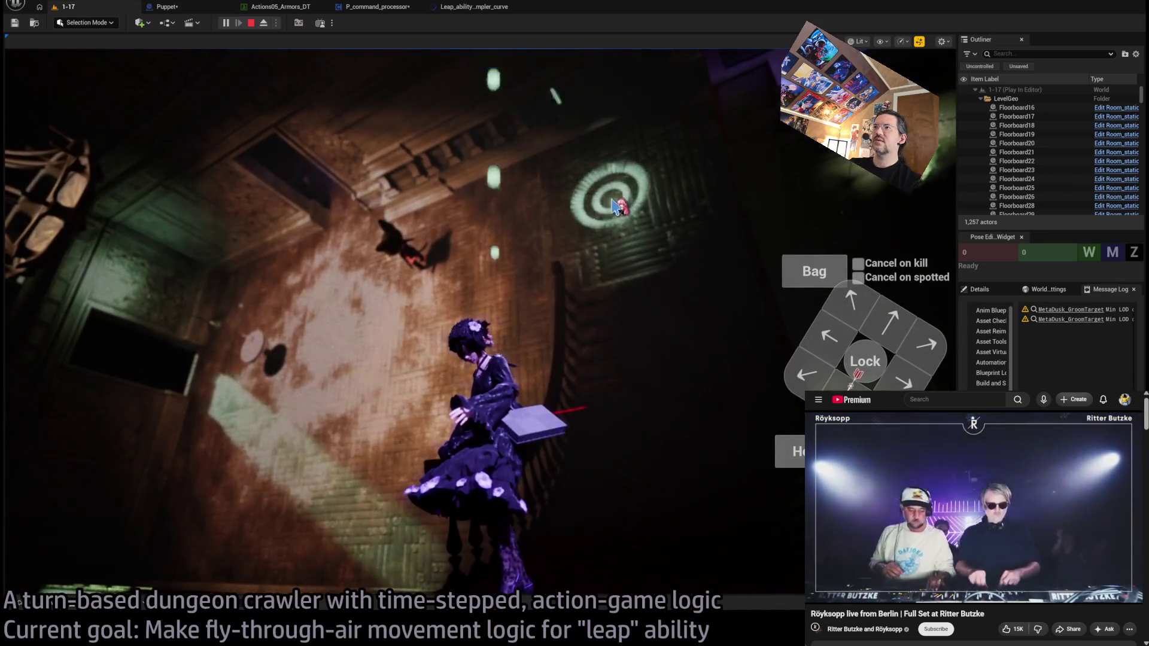
{"action": "left_click", "coordinate": [616, 206]}
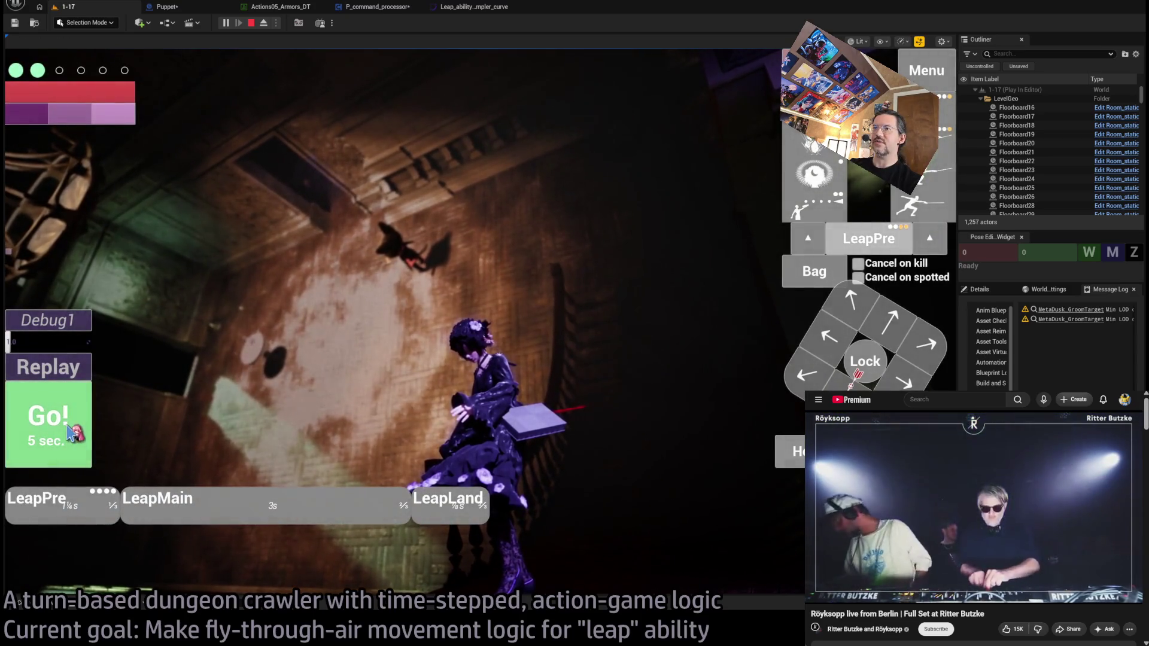
Step: Launch the prepared leap with Go! and replay it three times
{"action": "left_click", "coordinate": [76, 432]}
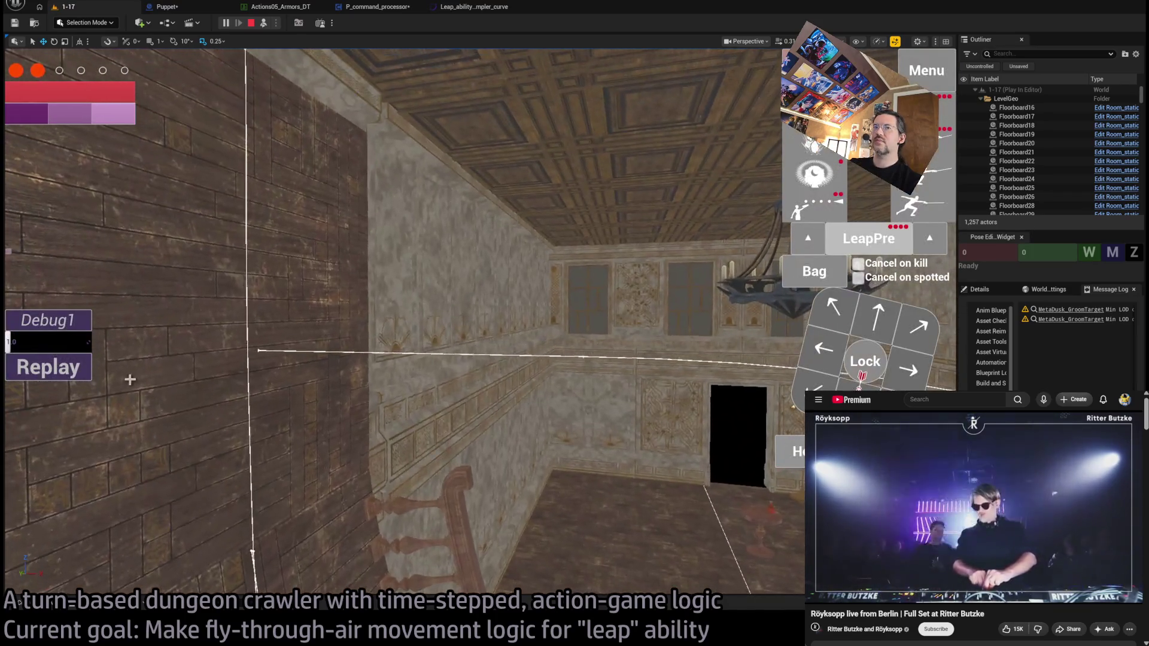
{"action": "left_click", "coordinate": [145, 383]}
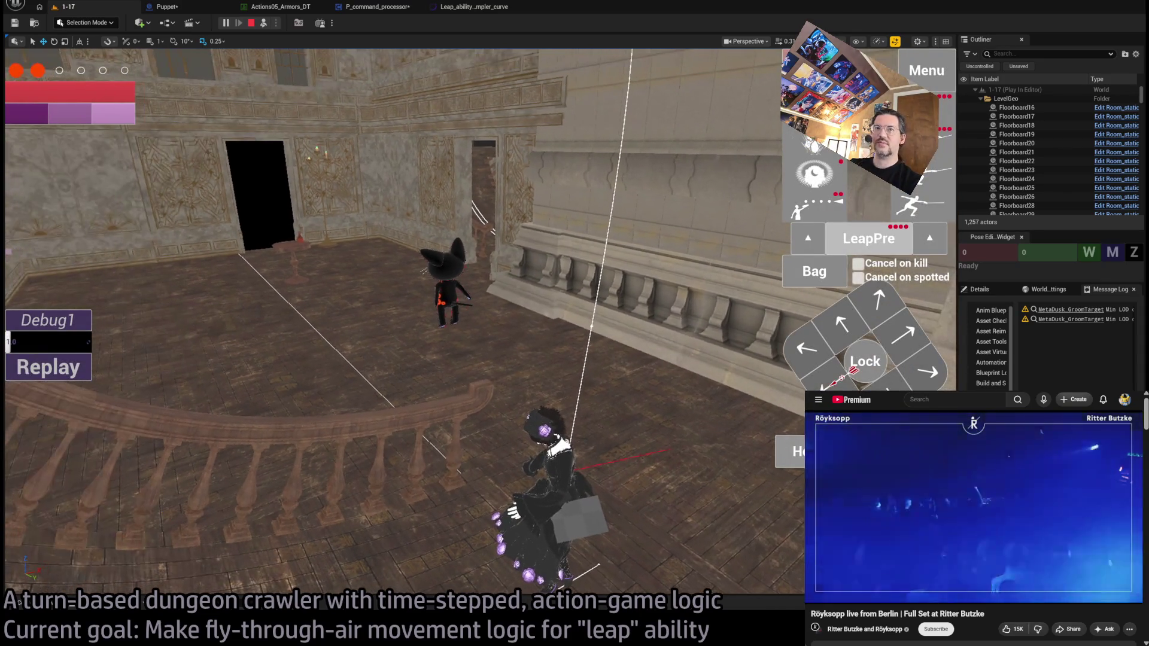
{"action": "left_click", "coordinate": [79, 367]}
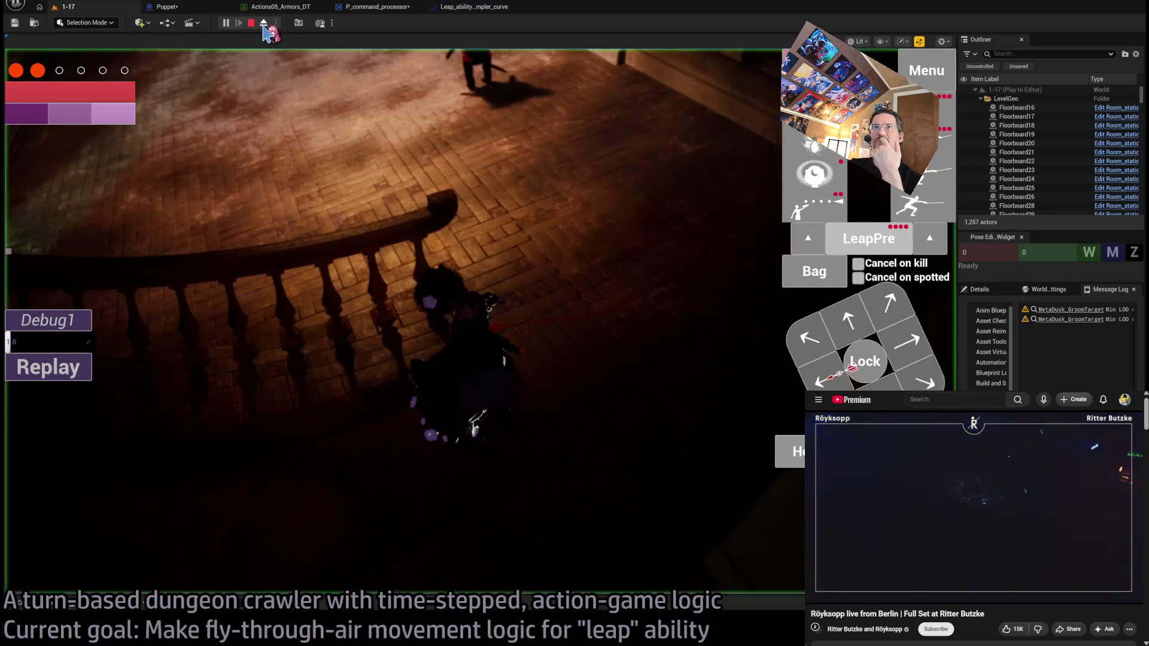
{"action": "left_click", "coordinate": [83, 375]}
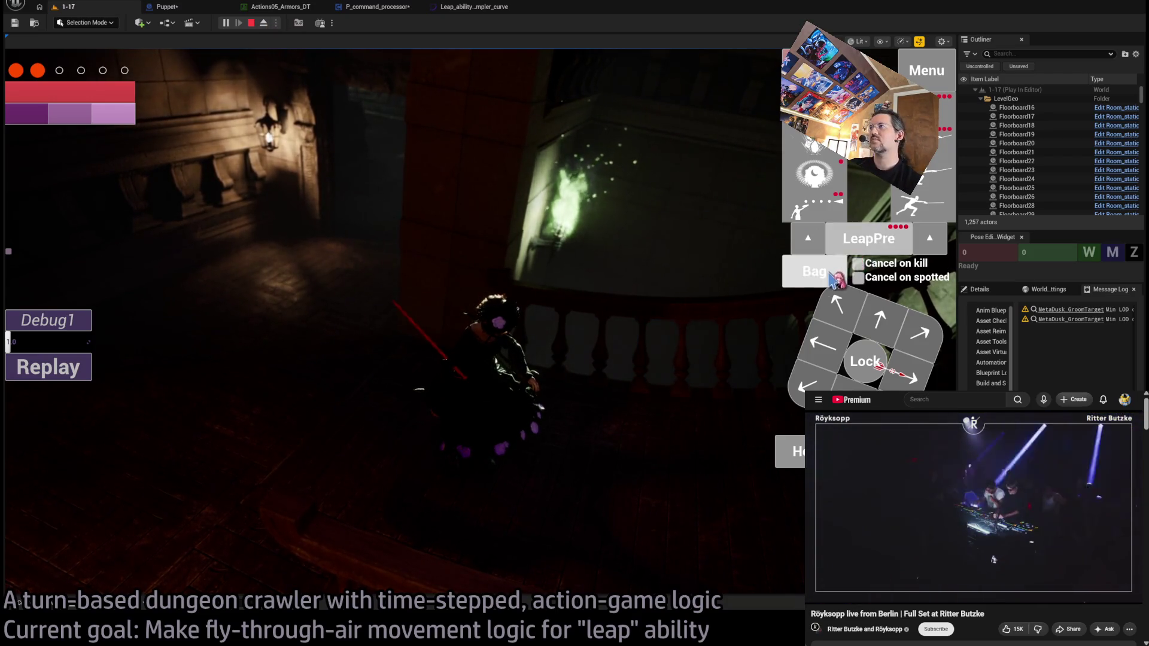
Step: Queue a one-second action and movement moves, run them, then turn the character up-left
{"action": "left_click", "coordinate": [526, 226]}
{"action": "key", "text": "Down"}
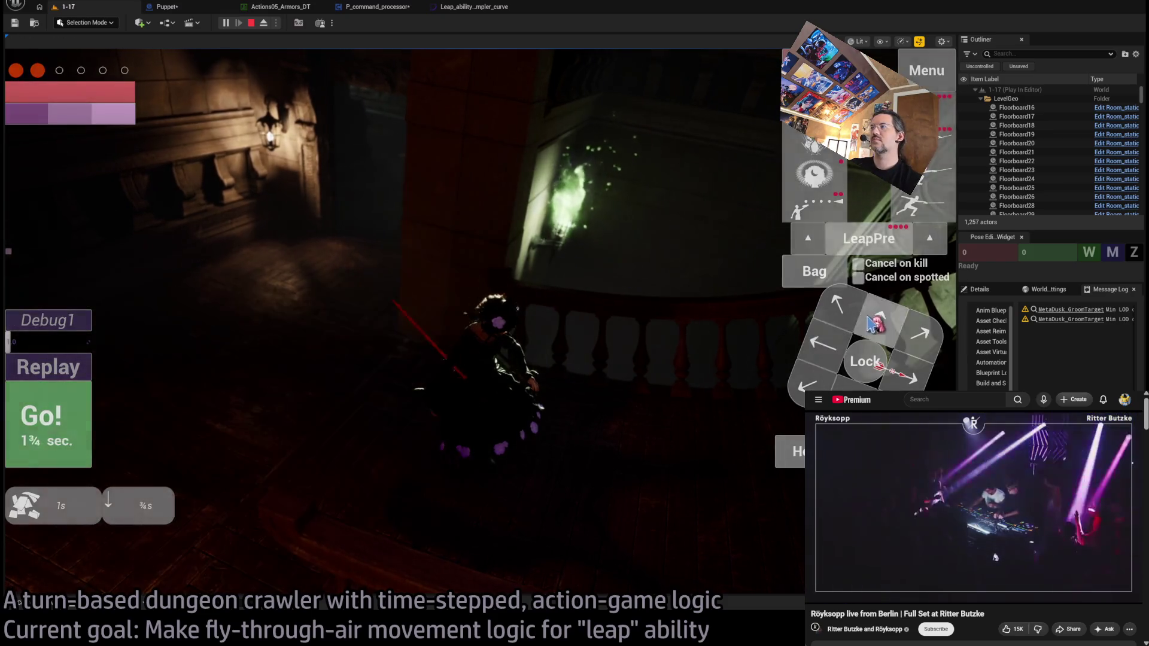
{"action": "key", "text": "Left"}
{"action": "key", "text": "Left"}
{"action": "key", "text": "Return"}
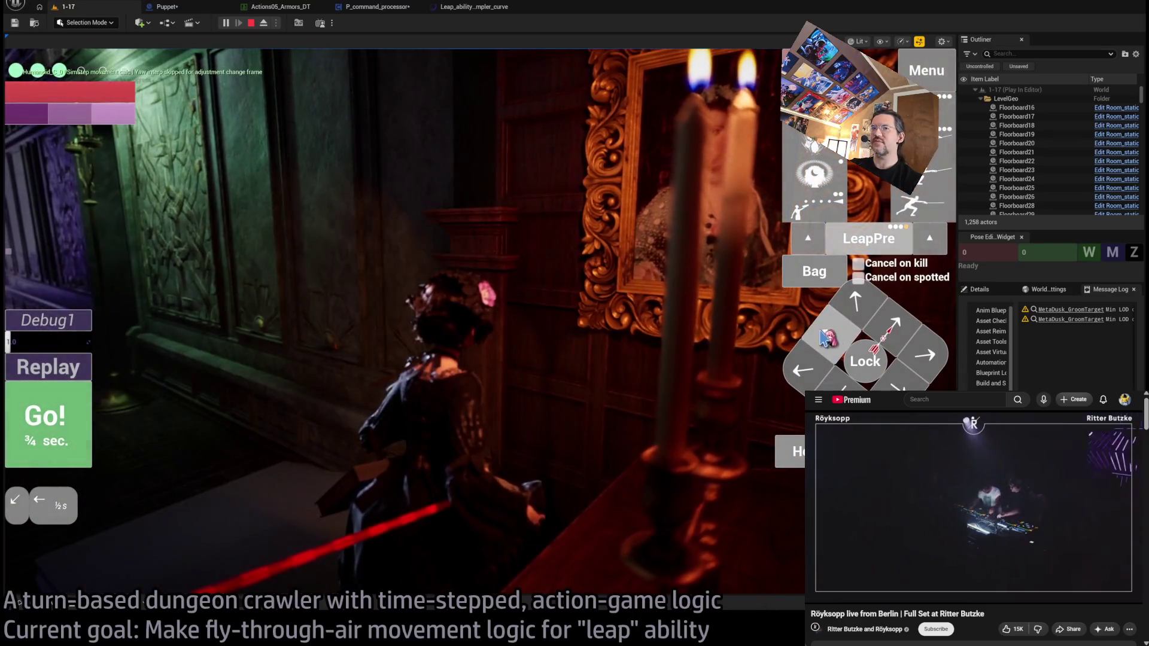
{"action": "left_click", "coordinate": [823, 338]}
{"action": "key", "text": "Return"}
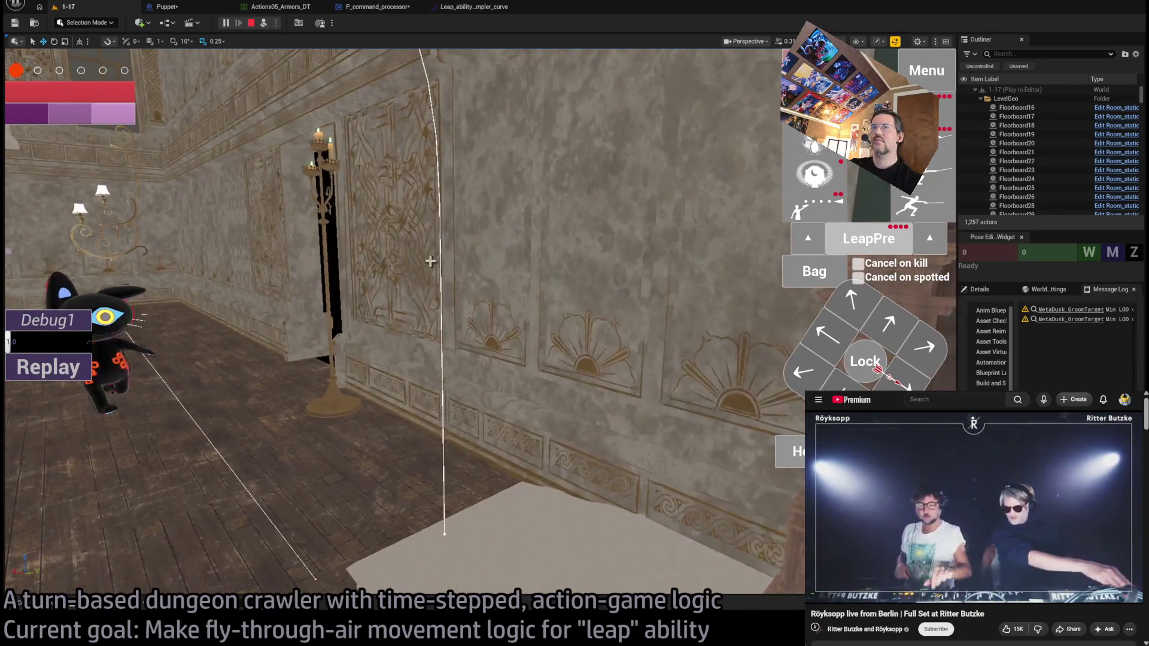
Step: Replay the leap, run the queued move, and end the play session
{"action": "left_click", "coordinate": [73, 363]}
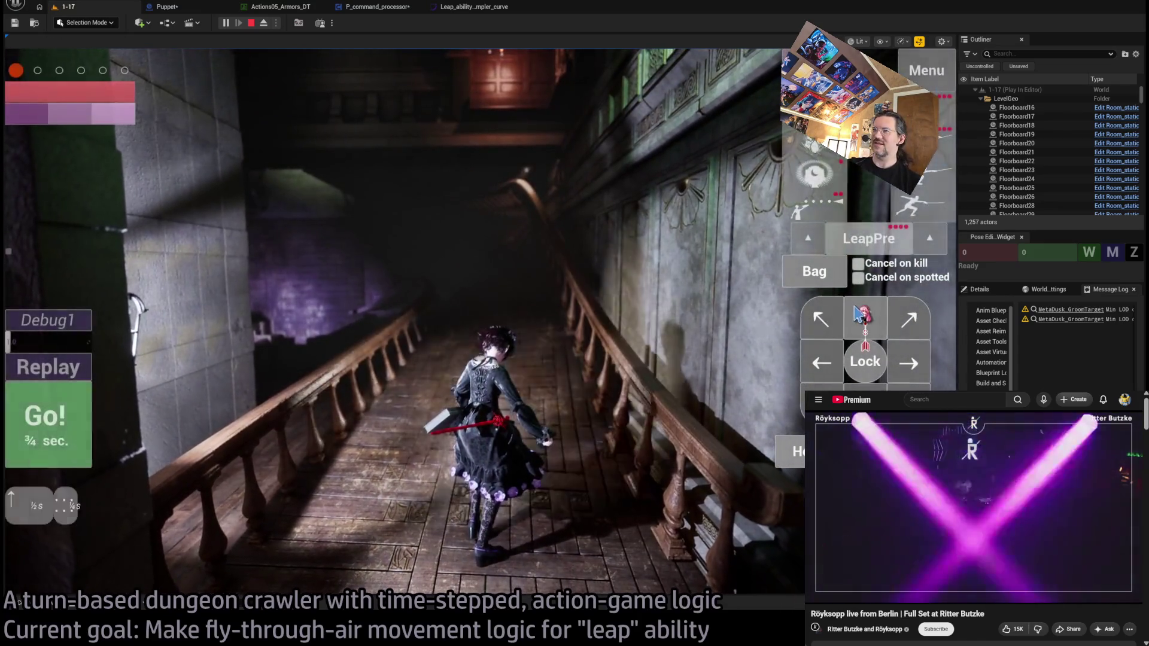
{"action": "left_click", "coordinate": [89, 420]}
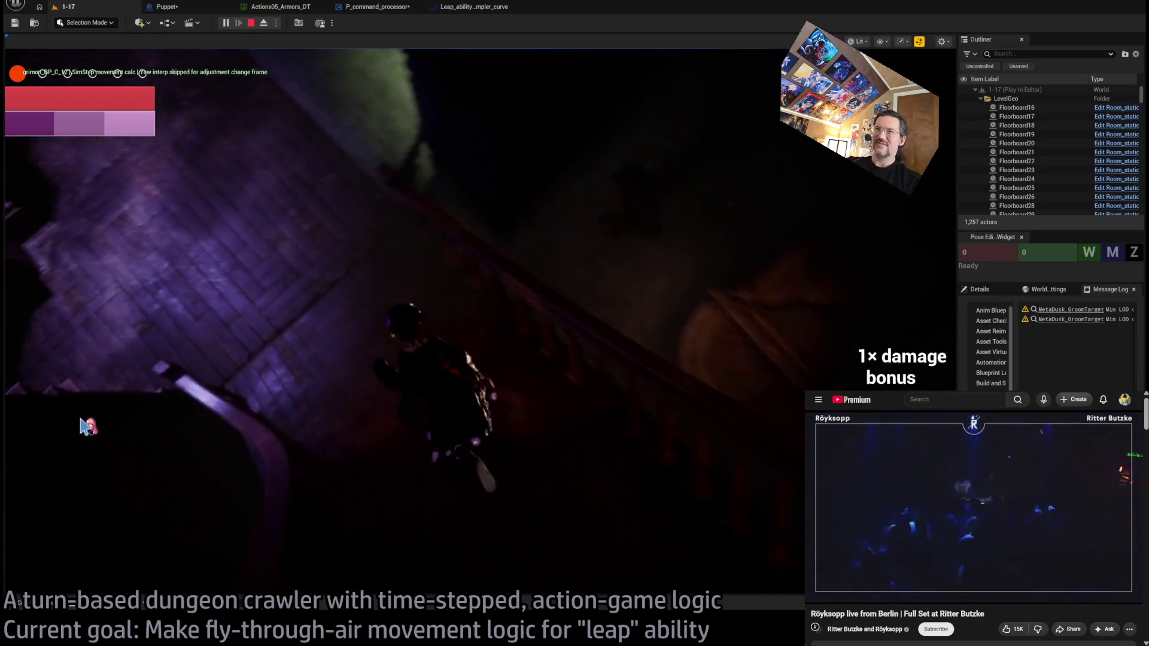
{"action": "key", "text": "Escape"}
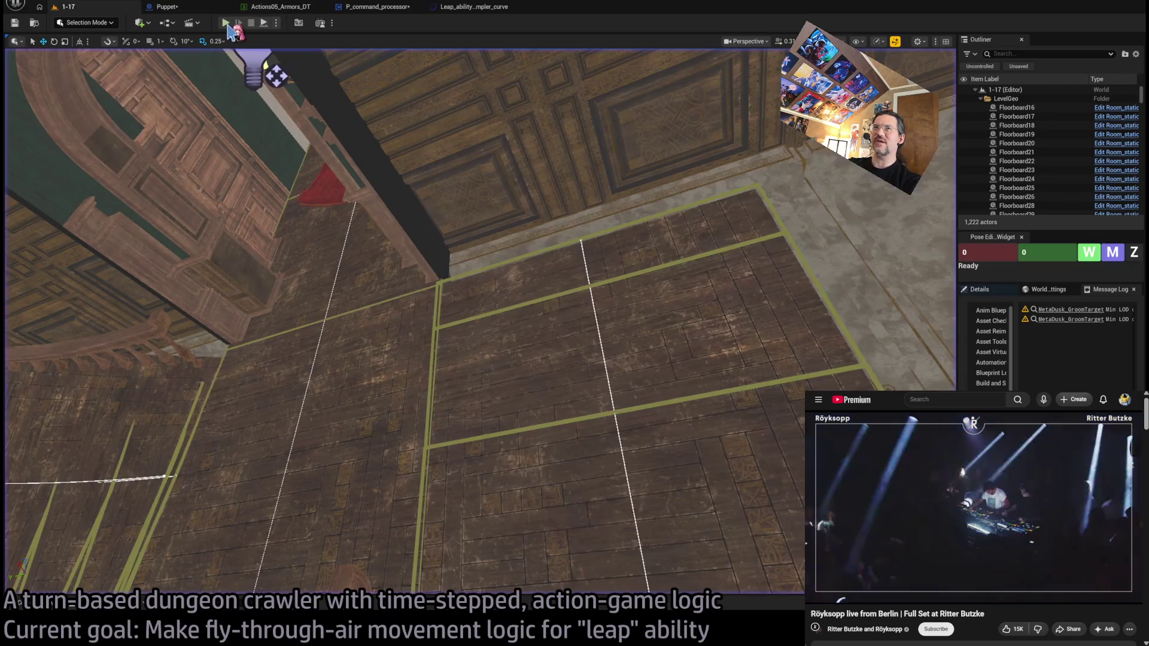
Step: Run another play test facing the staircase, then stop it and frame grimon_BP_C
{"action": "key", "text": "alt+p"}
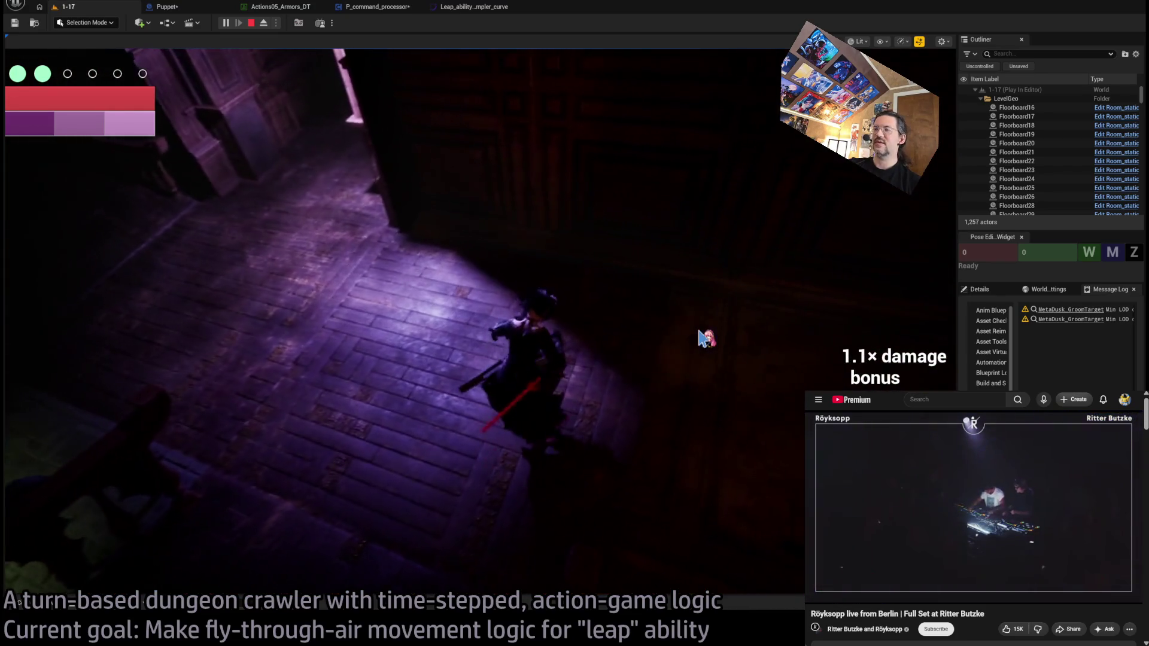
{"action": "left_click_drag", "start_coordinate": [701, 338], "coordinate": [423, 320]}
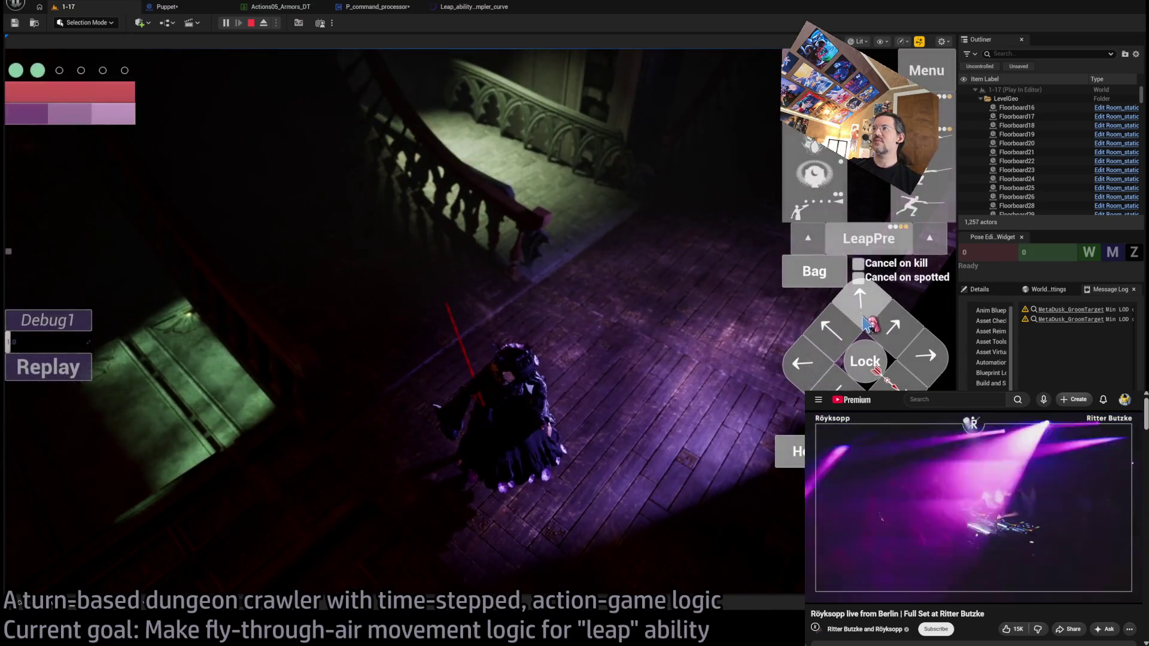
{"action": "left_click", "coordinate": [251, 23]}
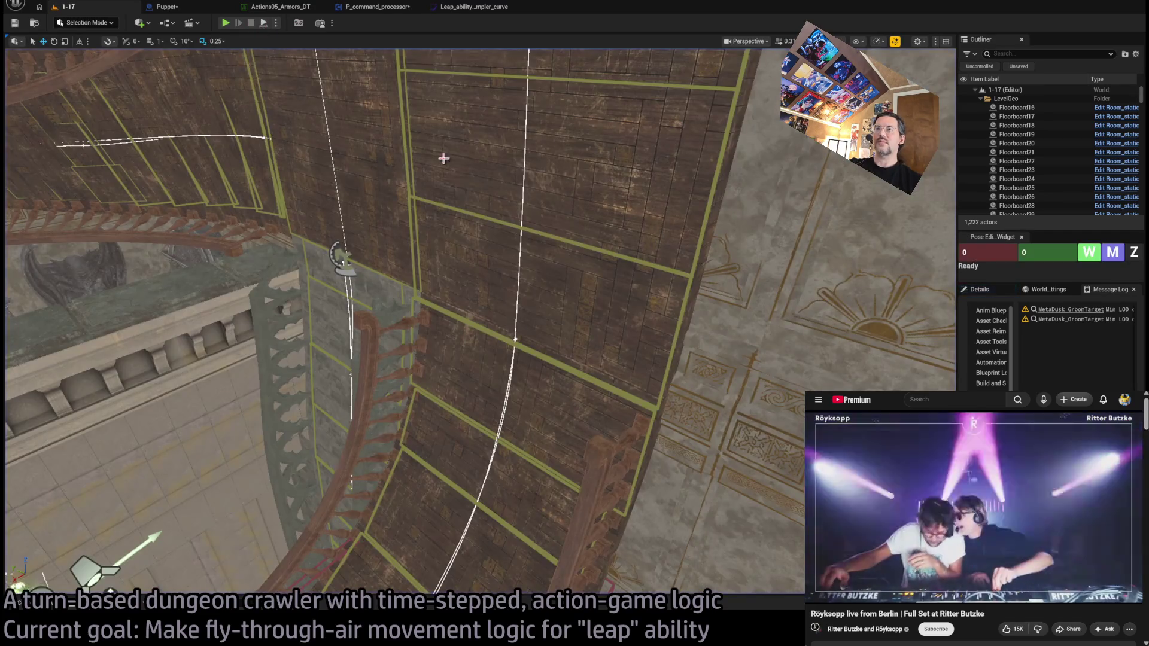
{"action": "key", "text": "f"}
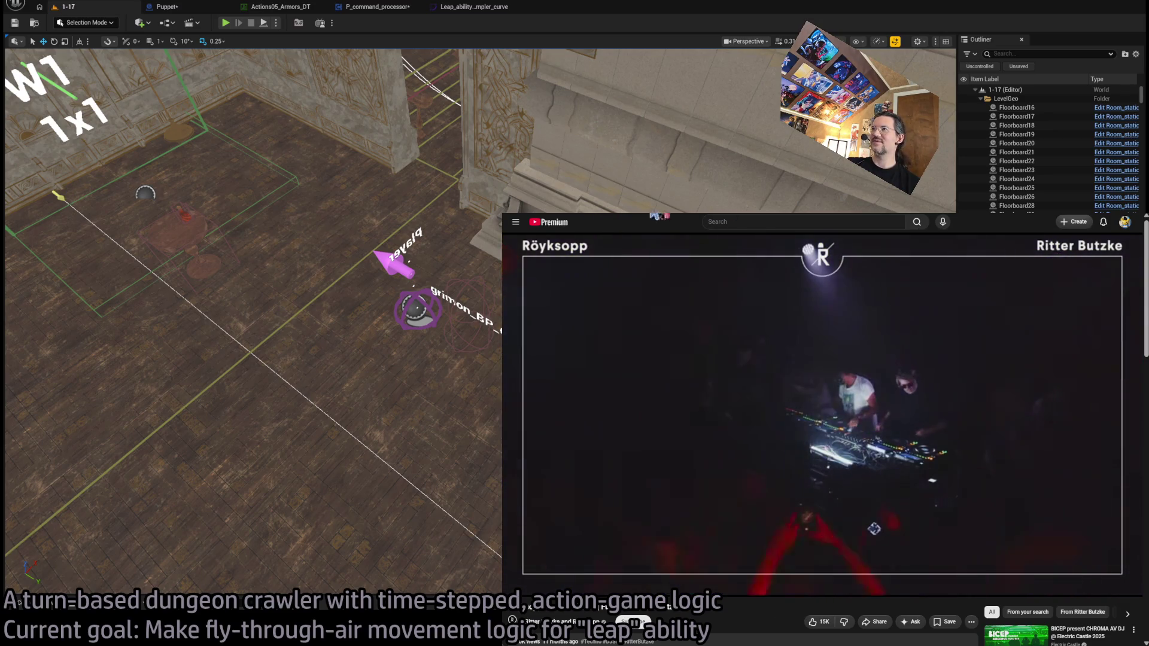
Step: Switch the browser tab to Twitch's Following page and scroll through the live channels
{"action": "key", "text": "ctrl+Tab"}
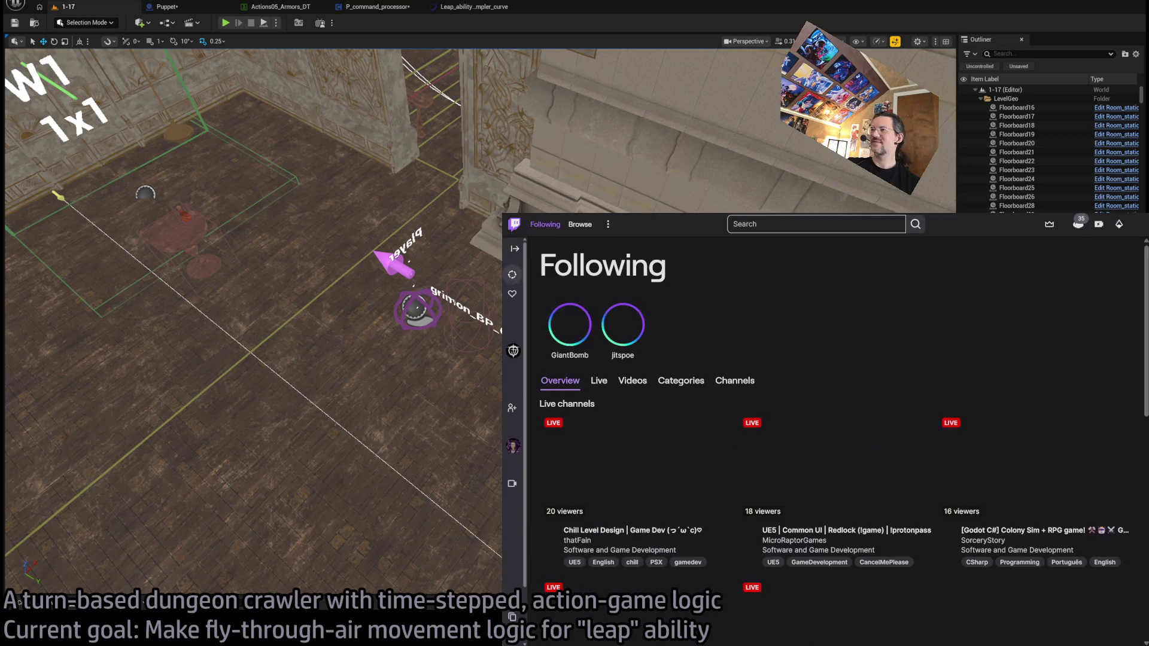
{"action": "scroll", "coordinate": [909, 269], "scroll_direction": "down", "scroll_amount": 2}
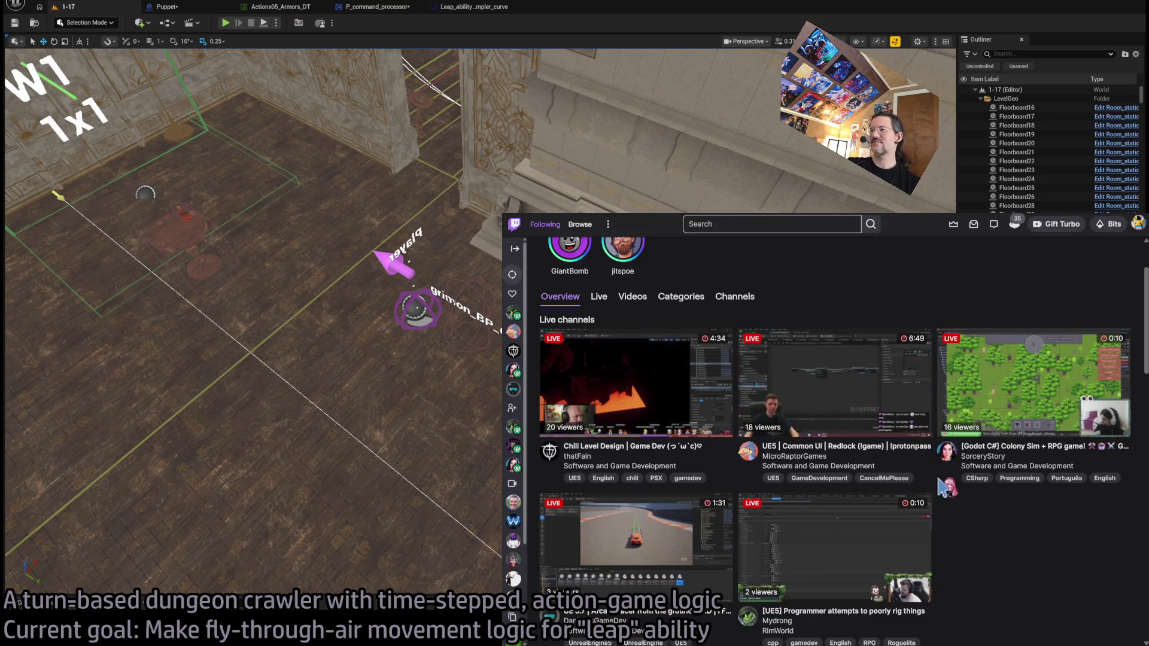